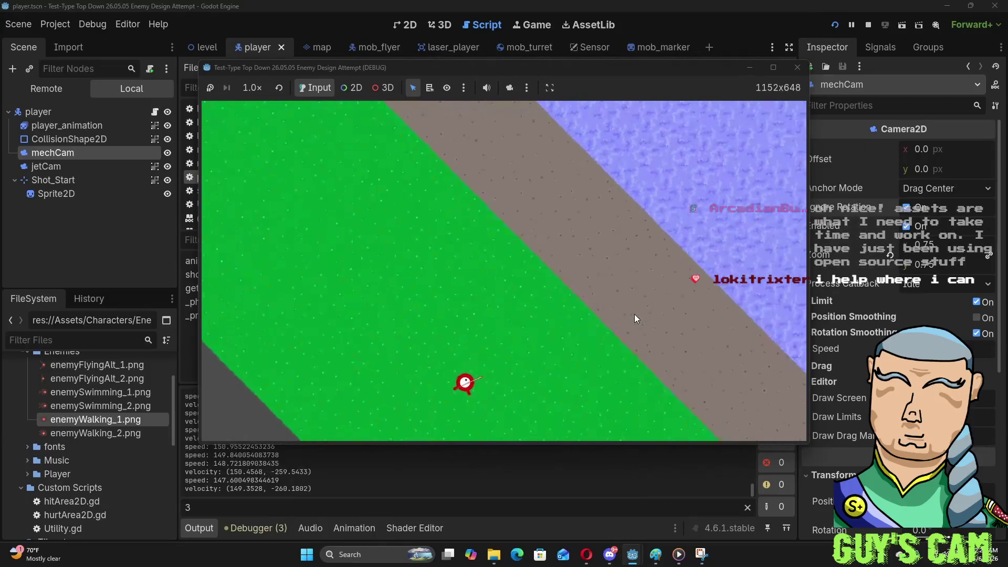
Steer the player left in the running game, then stop the game.
key(a)
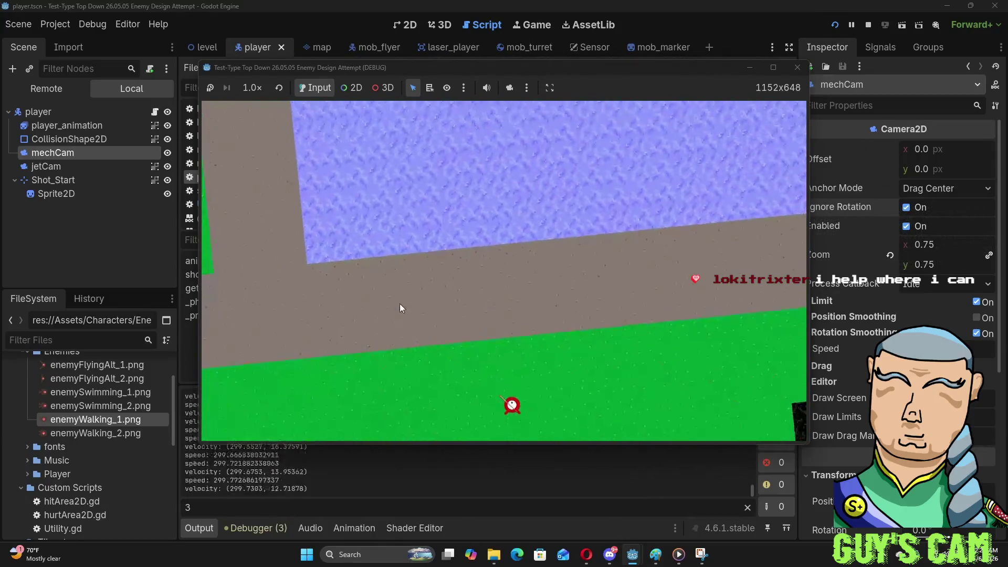
key(a)
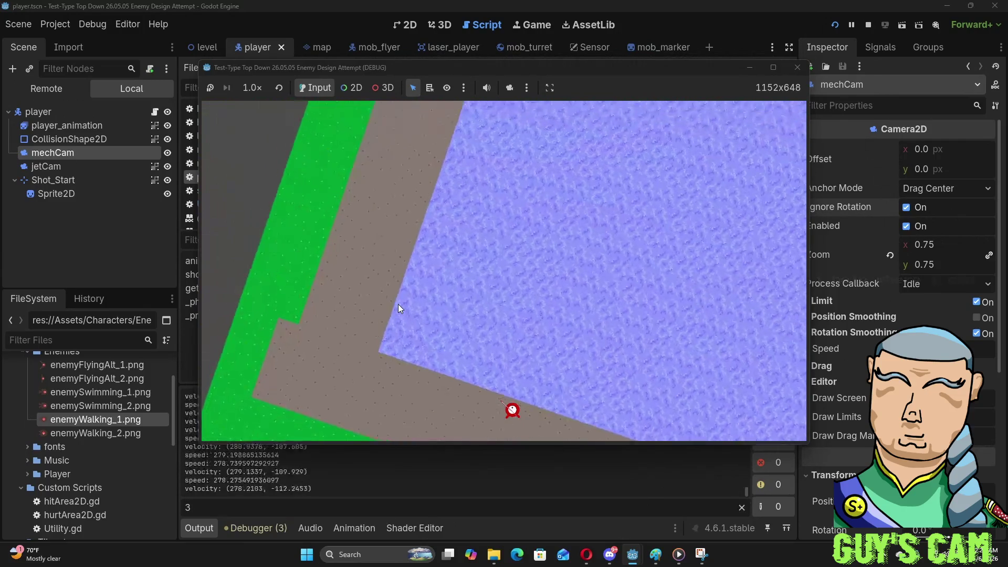
click(797, 67)
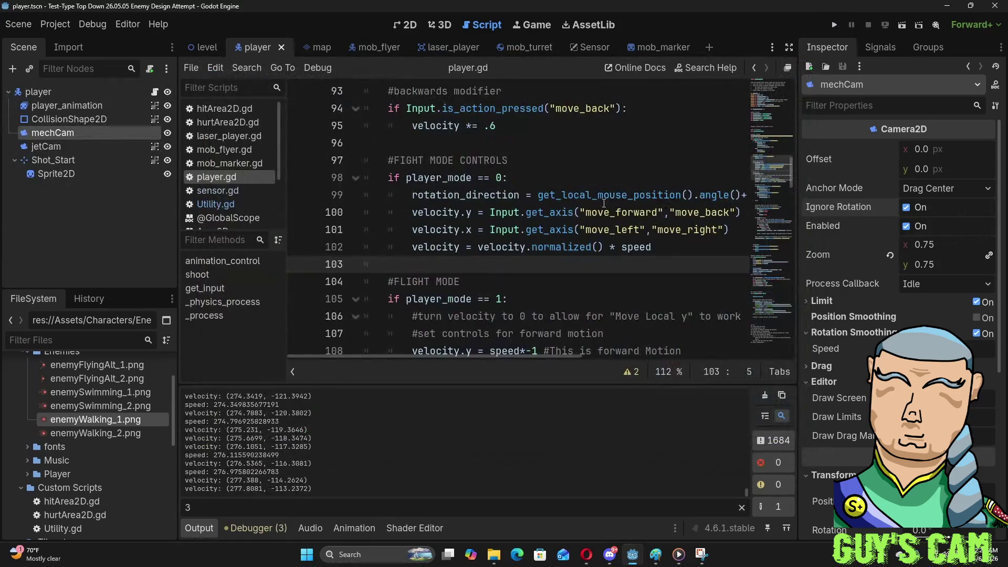
Delete the '$mechCam.ignore_rotation = false' line from player.gd and rerun the game with F5.
scroll(604, 202, down, 15)
scroll(598, 217, down, 3)
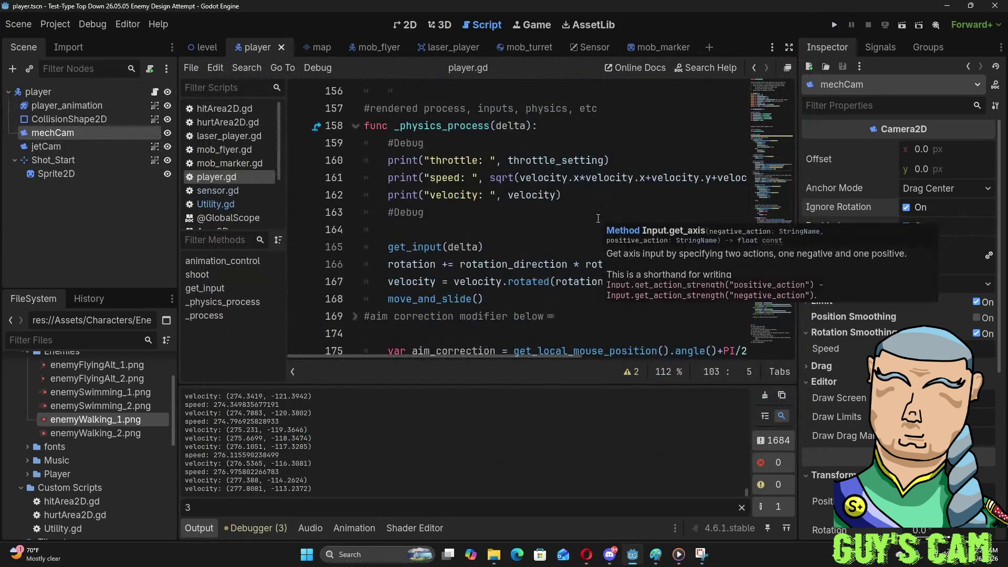
scroll(598, 218, up, 14)
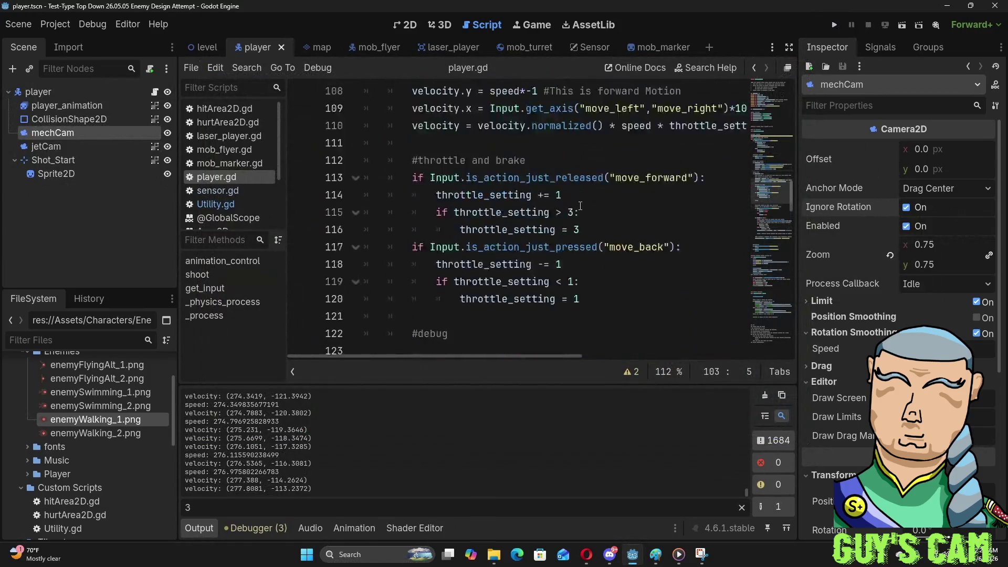
scroll(565, 221, up, 8)
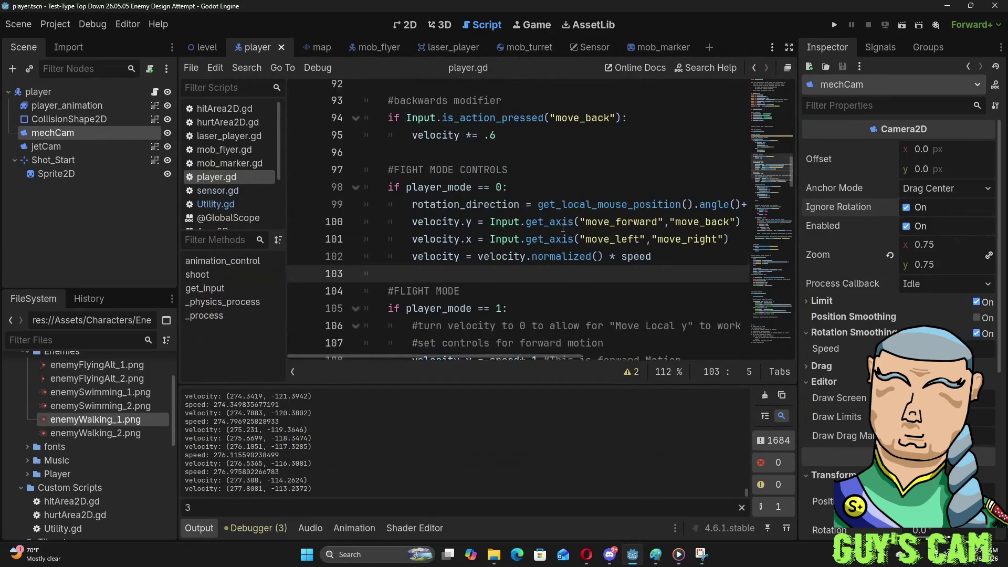
drag(657, 161, 673, 145)
key(BackSpace)
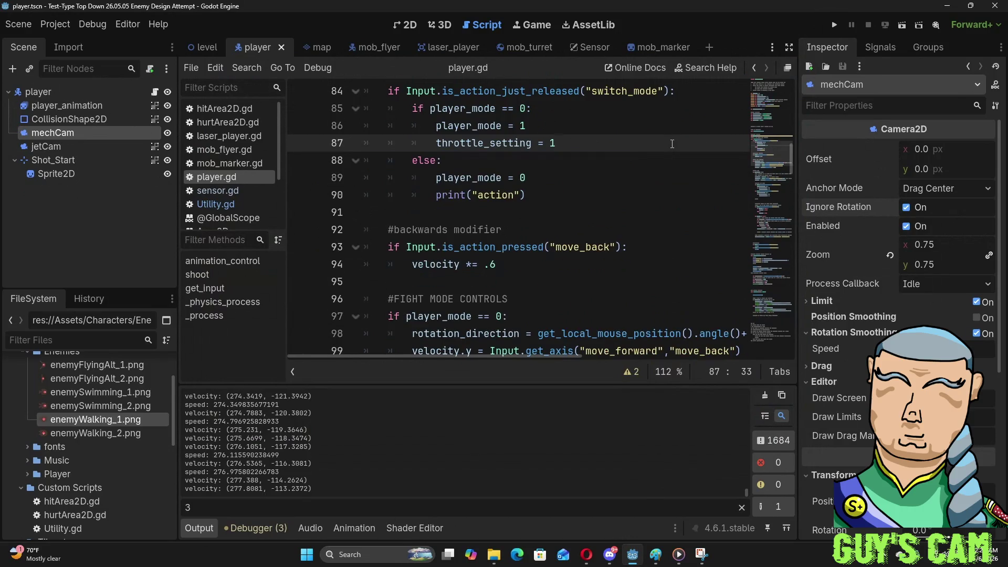
key(F5)
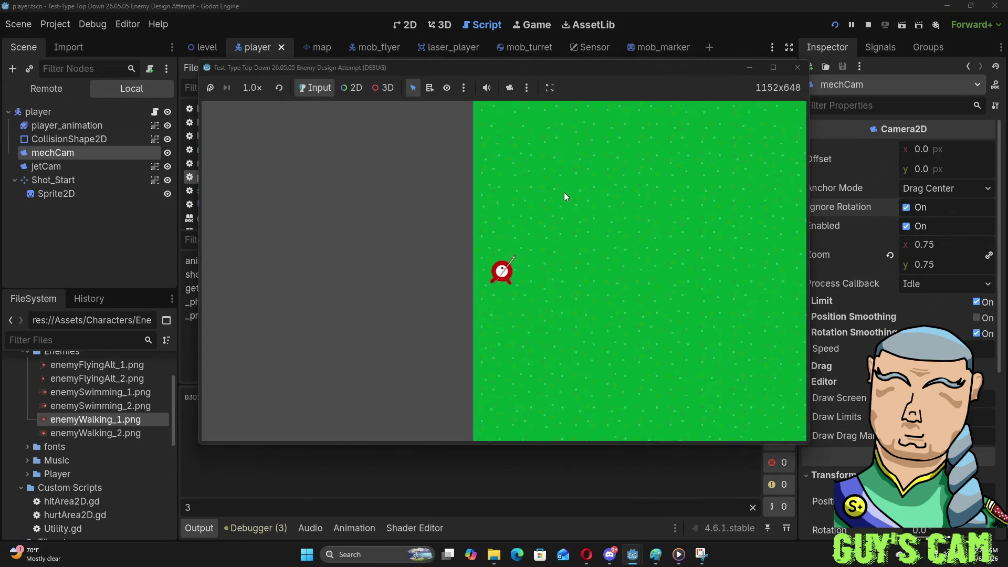
Drive the player across the map with W, then stop the debug game.
key(w)
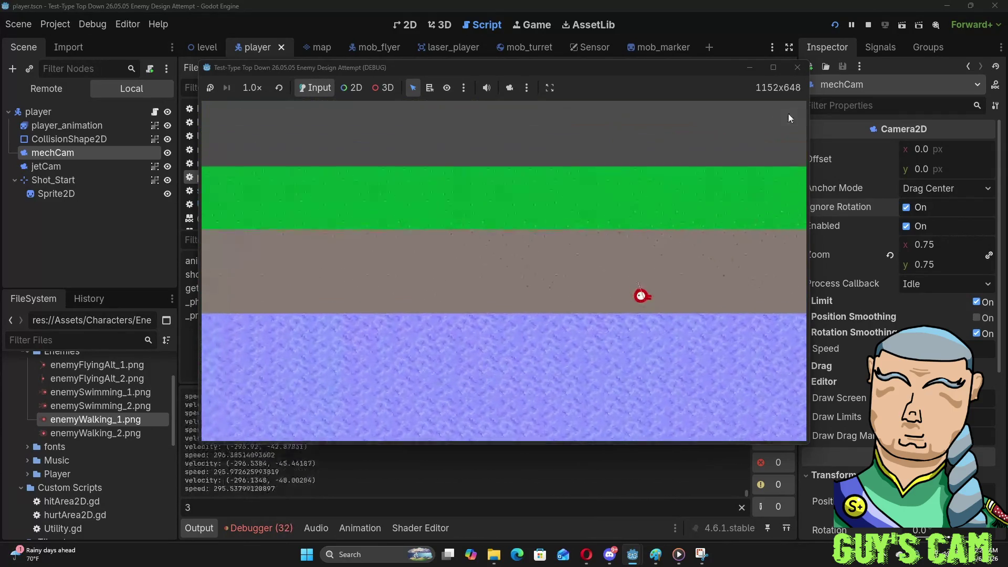
click(797, 67)
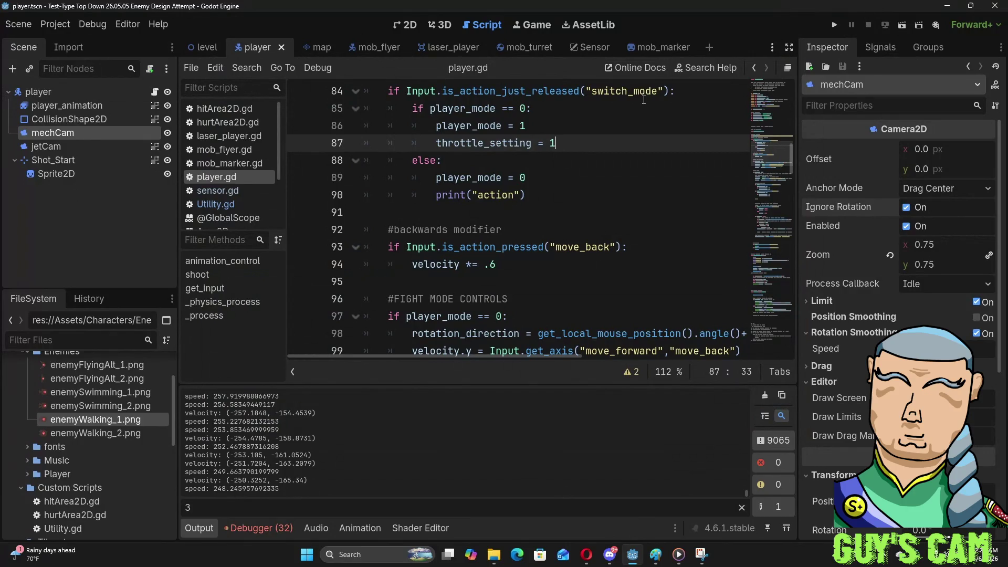
click(586, 553)
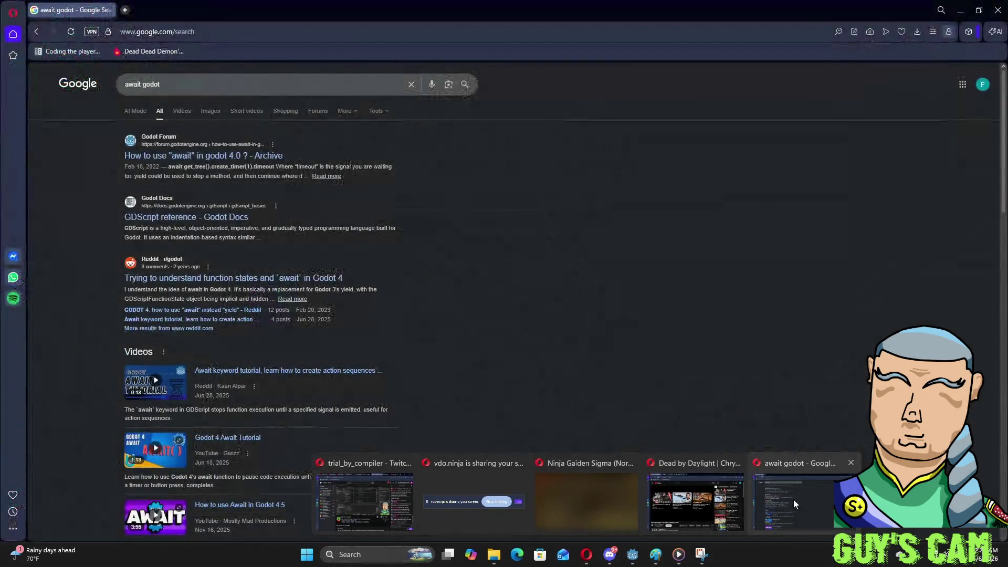
Show the 'await godot' Google results in Opera, minimize it, then bring forward the Ninja Gaiden video.
click(793, 499)
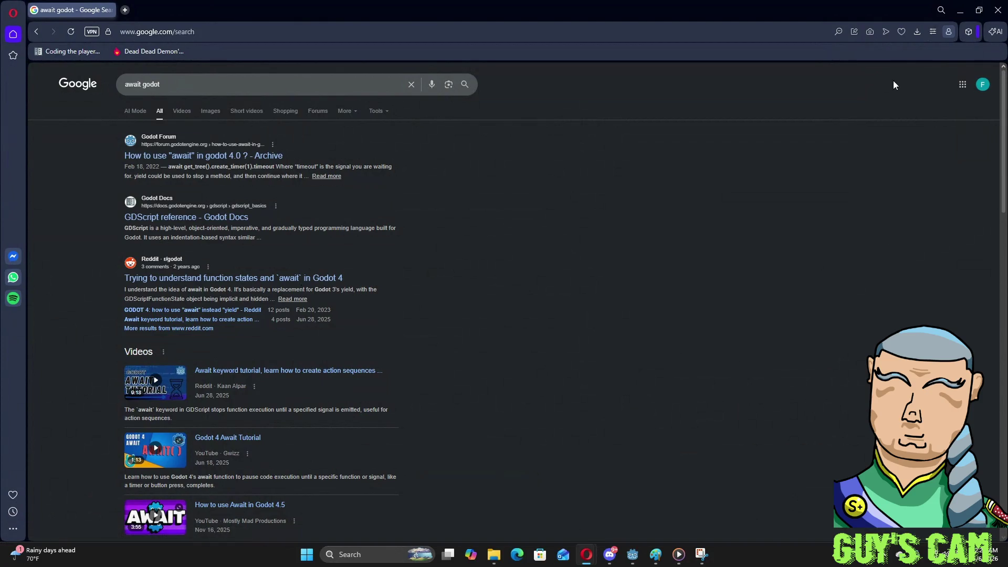
click(959, 12)
mouse_move(628, 561)
mouse_move(587, 555)
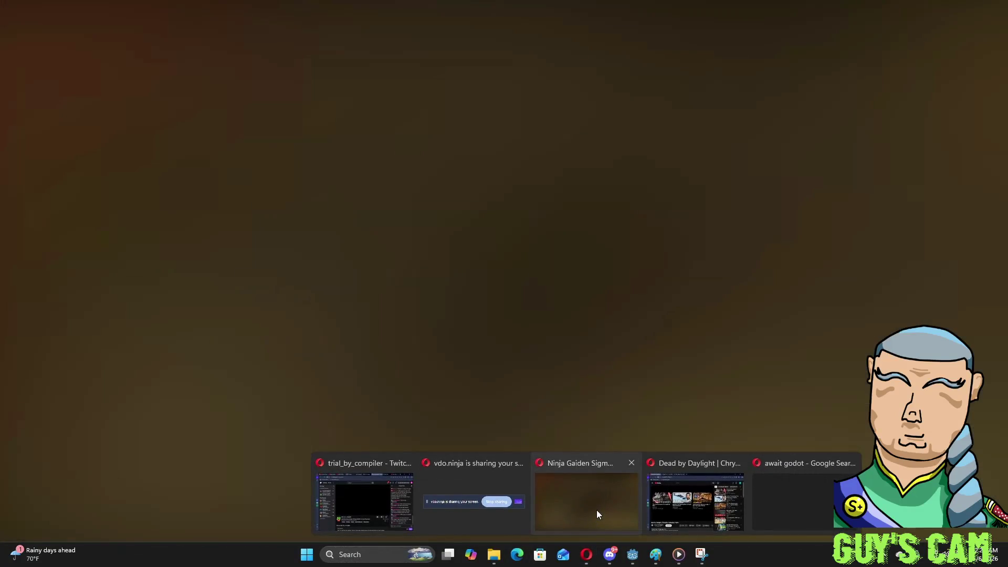
click(596, 513)
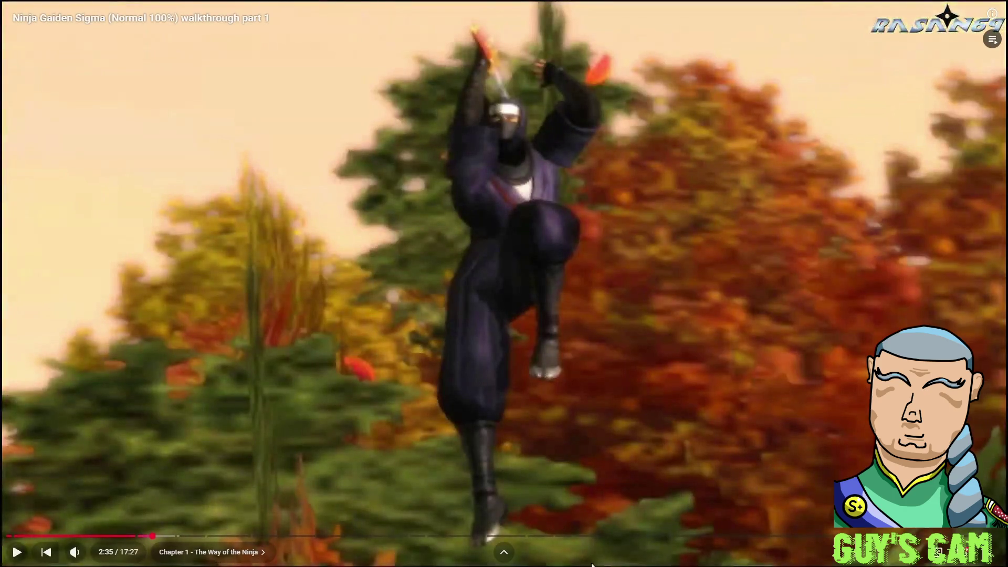
Exit the Ninja Gaiden video's fullscreen, un-maximize the Opera window and minimize it.
double_click(640, 379)
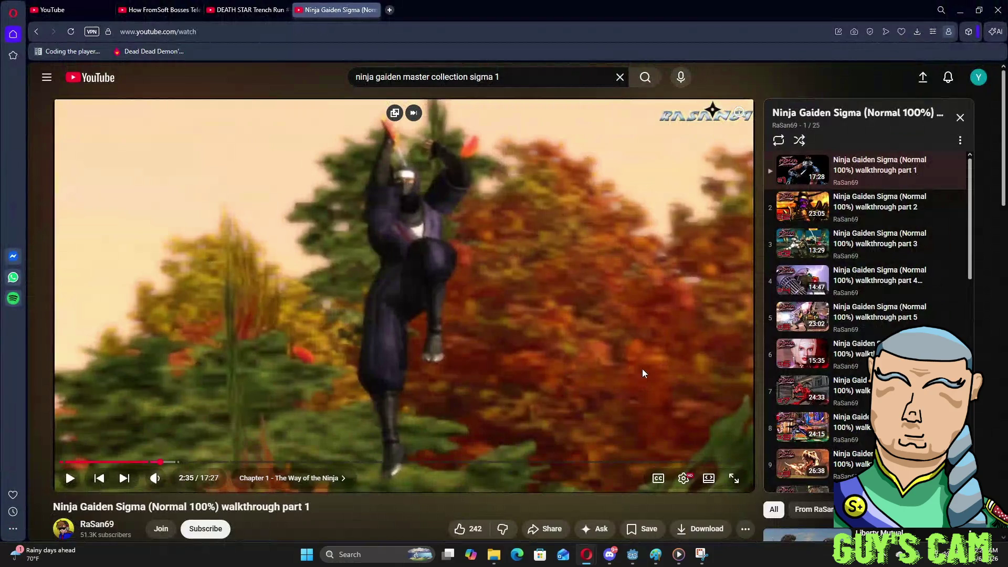
drag(526, 11, 675, 162)
key(super+Down)
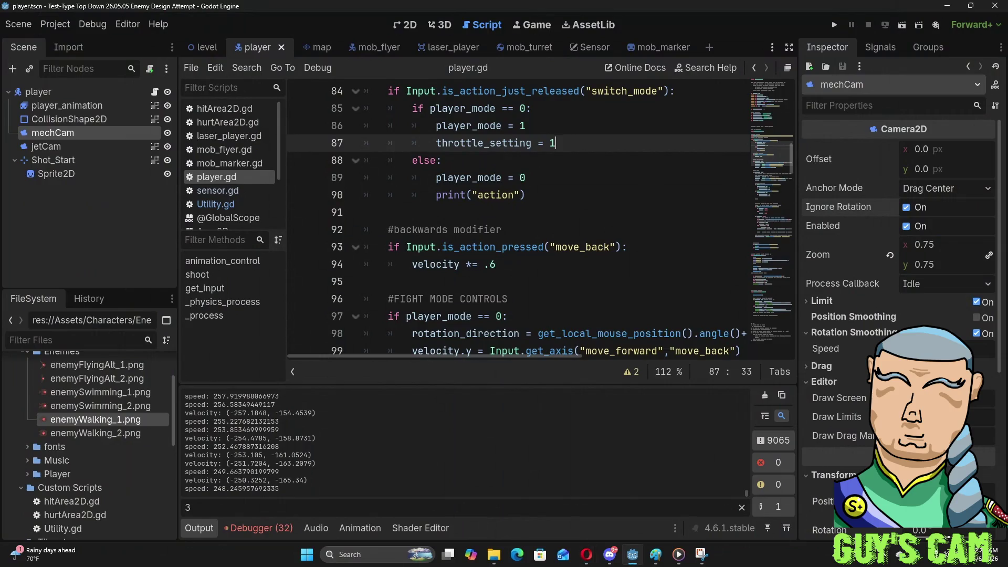
Open the mob_turret scene in the 2D view and select its AnimatedSprite2D node.
click(644, 215)
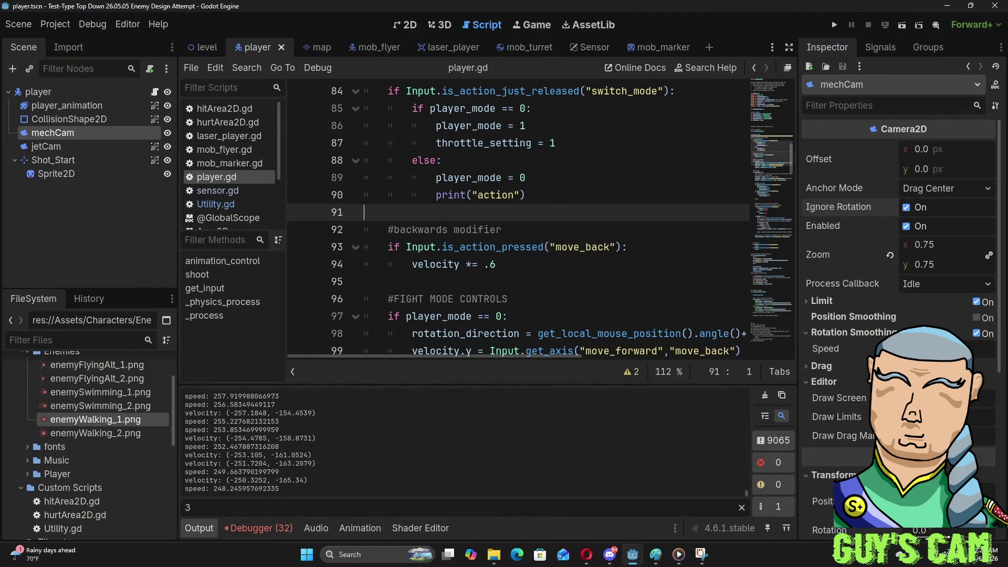
click(527, 49)
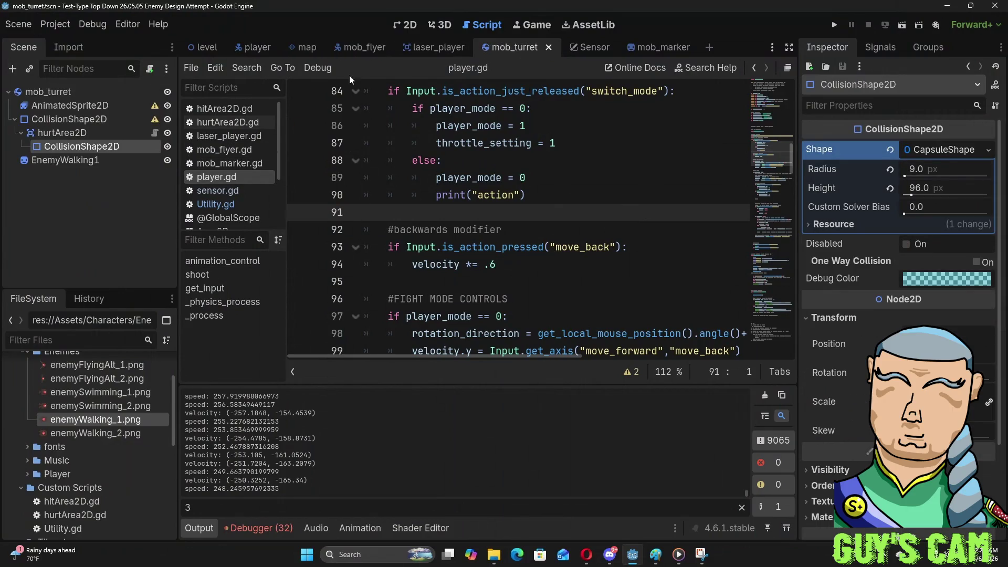
click(405, 25)
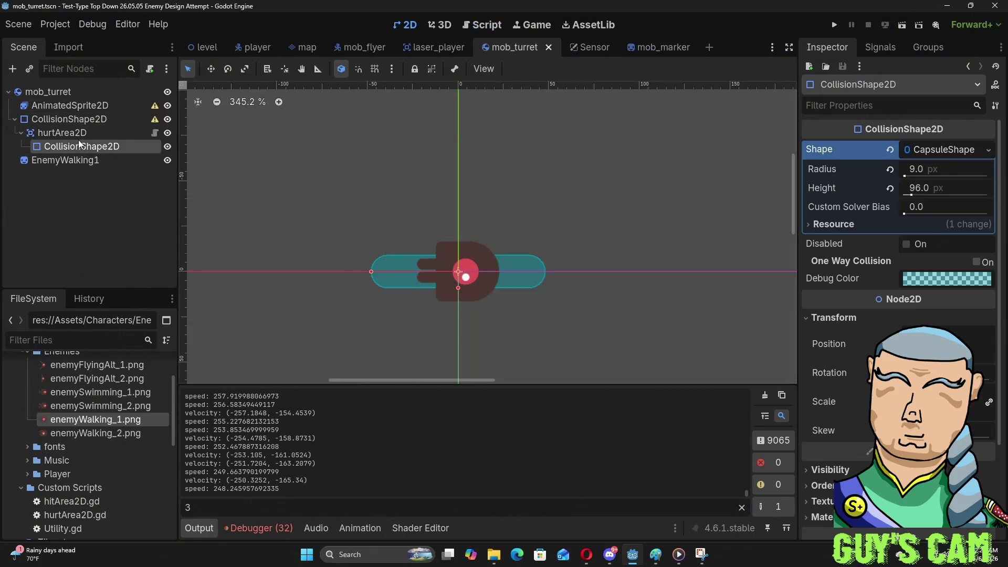
click(61, 107)
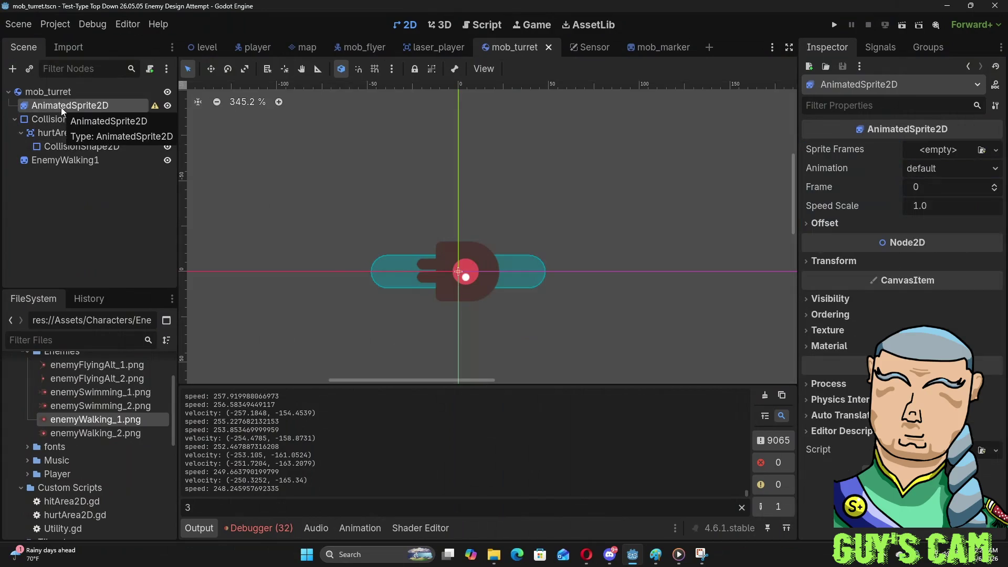
double_click(61, 107)
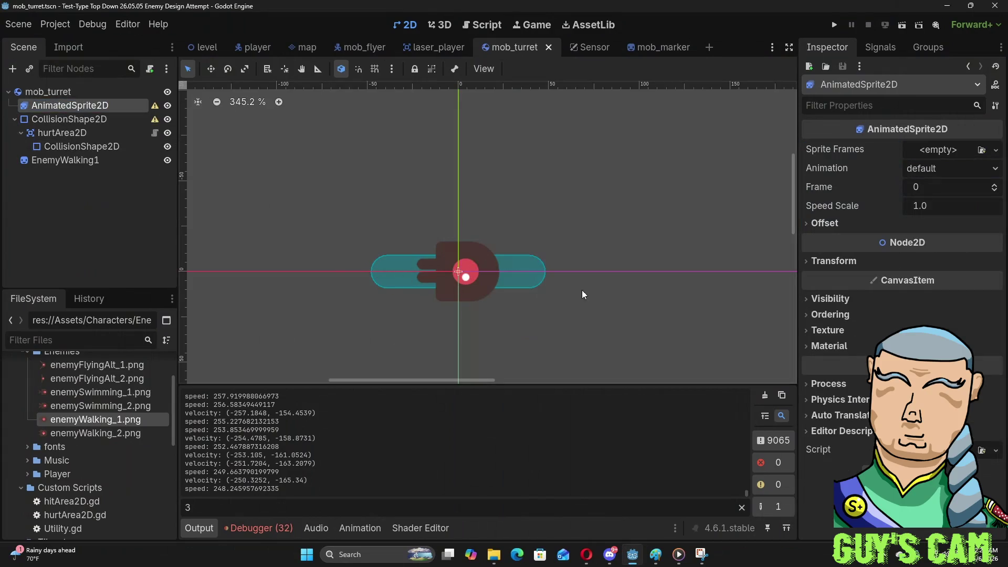
right_click(508, 270)
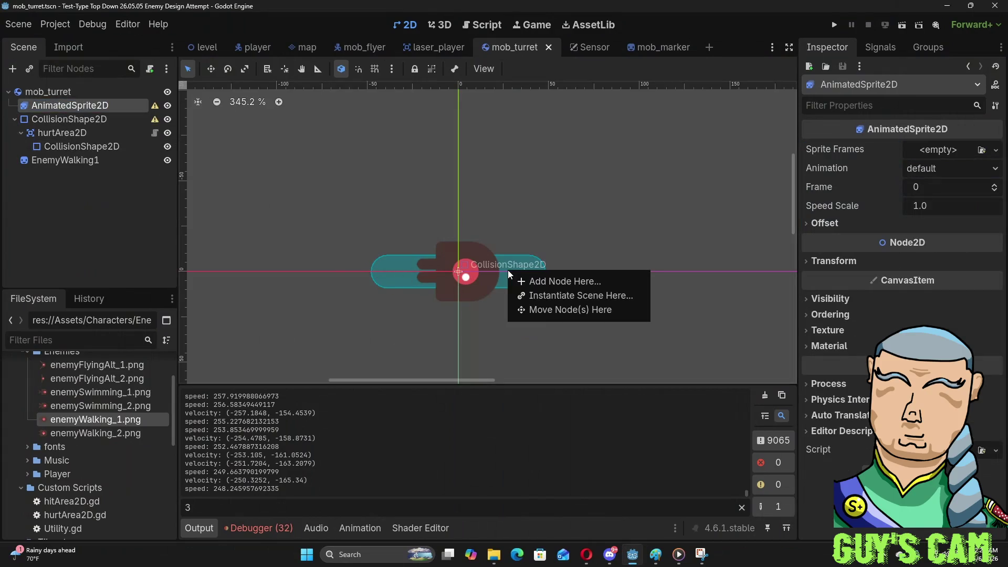
Reorder the turret's nodes: nested CollisionShape2D up, AnimatedSprite2D below hurtArea2D, CollisionShape2D down.
click(71, 146)
right_click(72, 147)
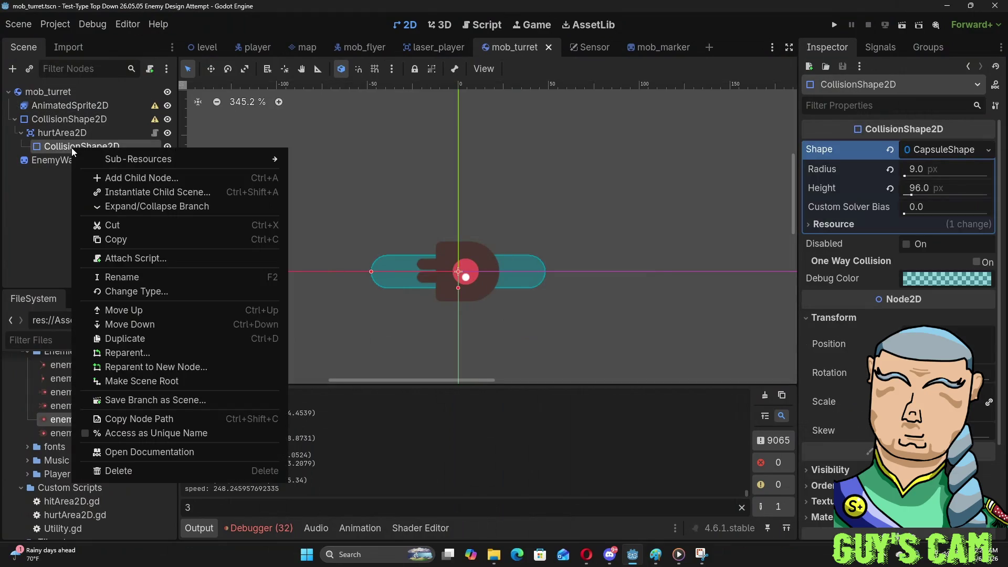
click(136, 314)
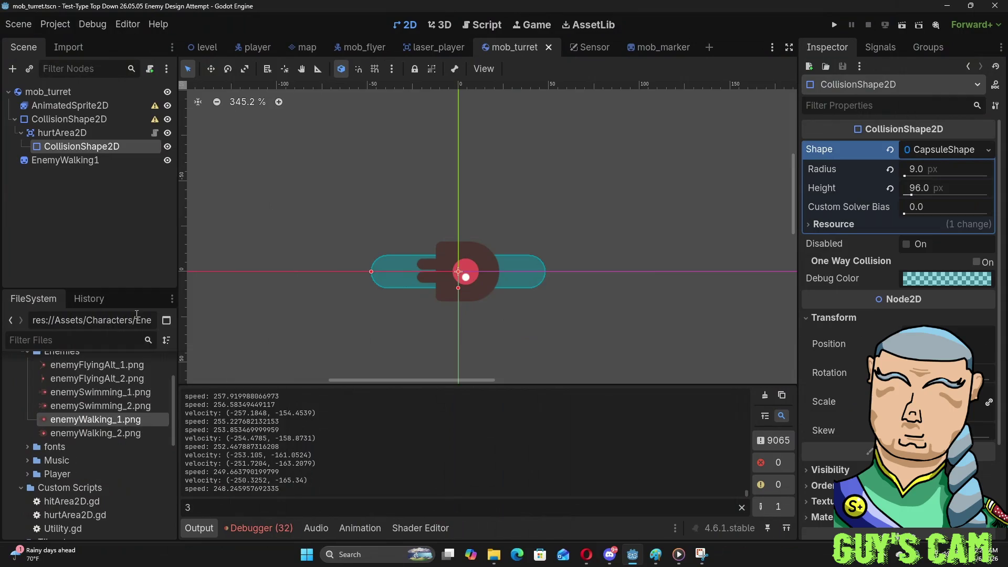
right_click(77, 146)
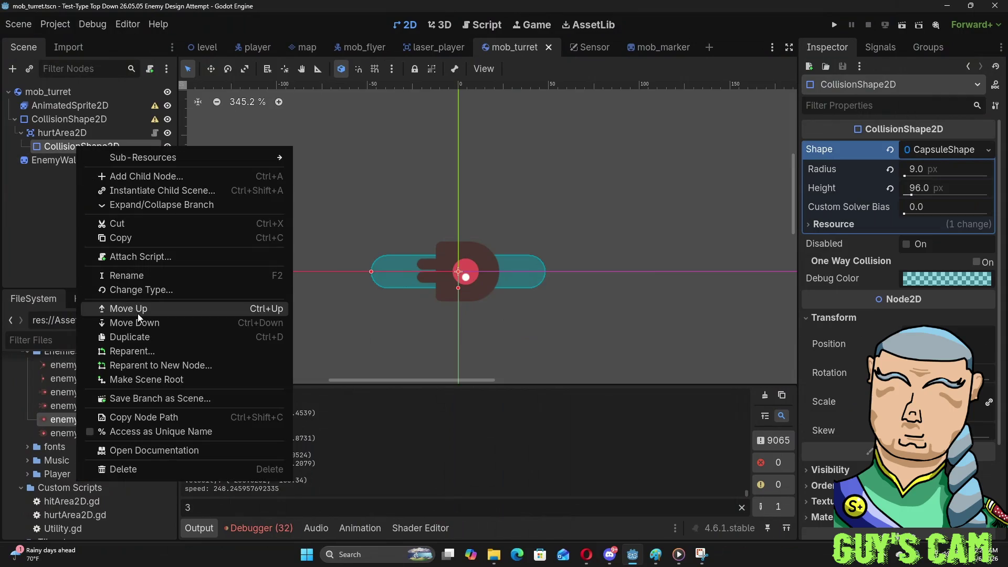
click(138, 310)
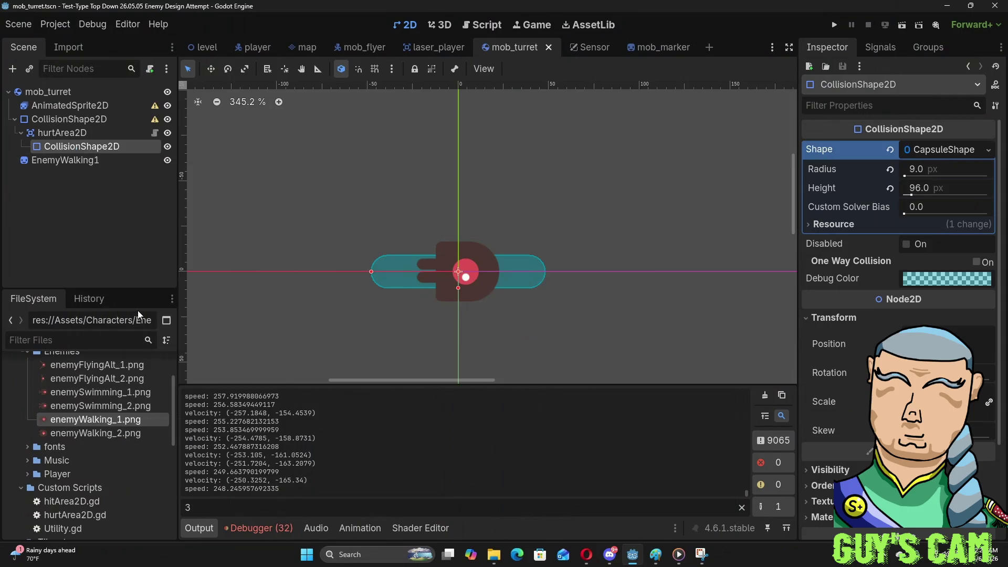
click(84, 107)
right_click(87, 110)
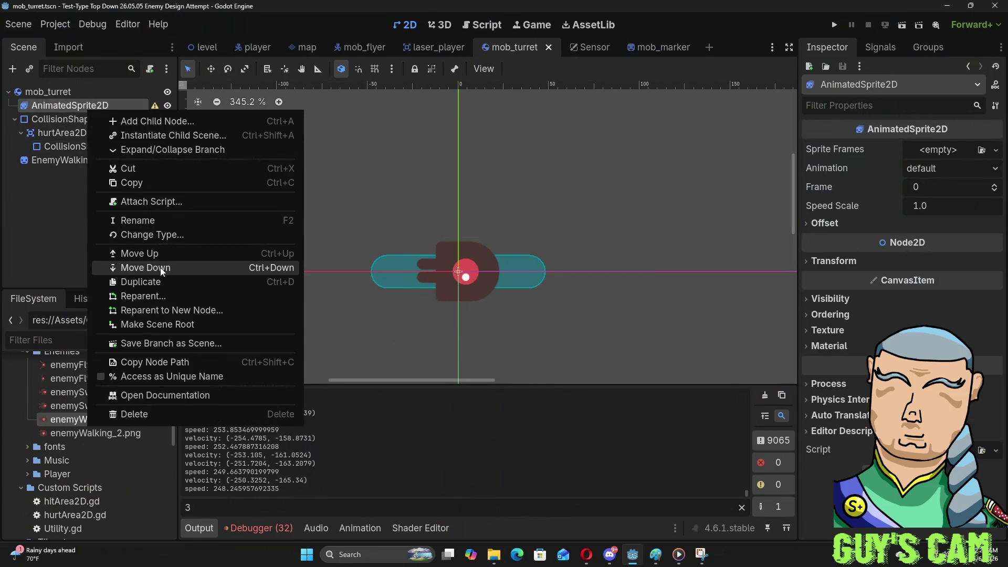
click(160, 266)
click(80, 106)
right_click(80, 105)
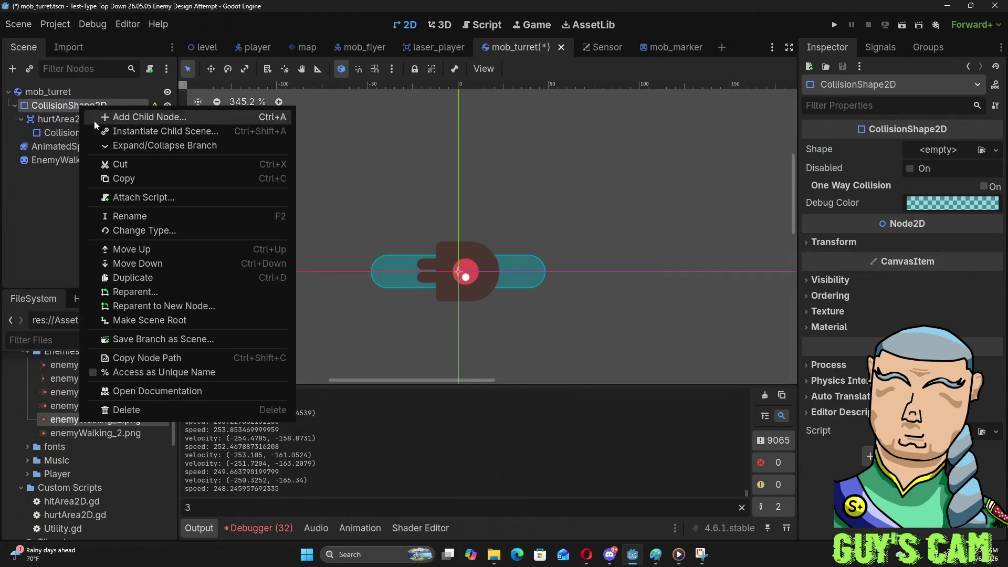
click(154, 261)
Delete the EnemyWalking1 node and confirm the deletion.
click(58, 163)
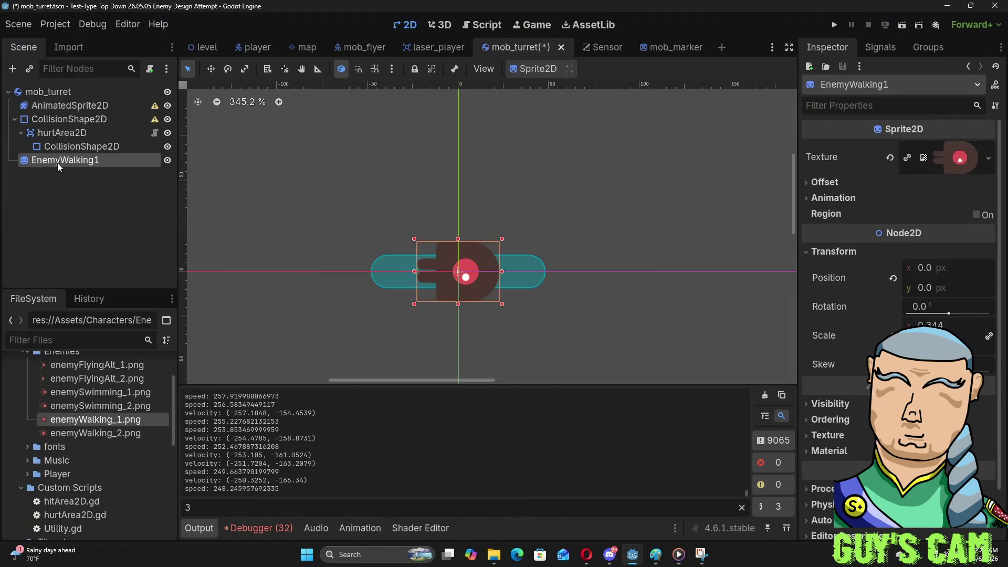
key(Delete)
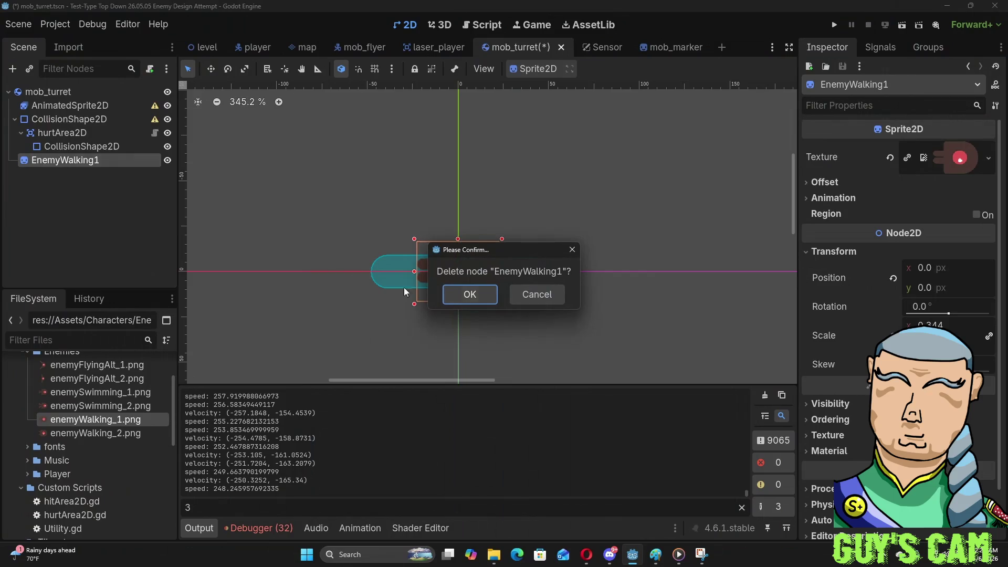
click(453, 295)
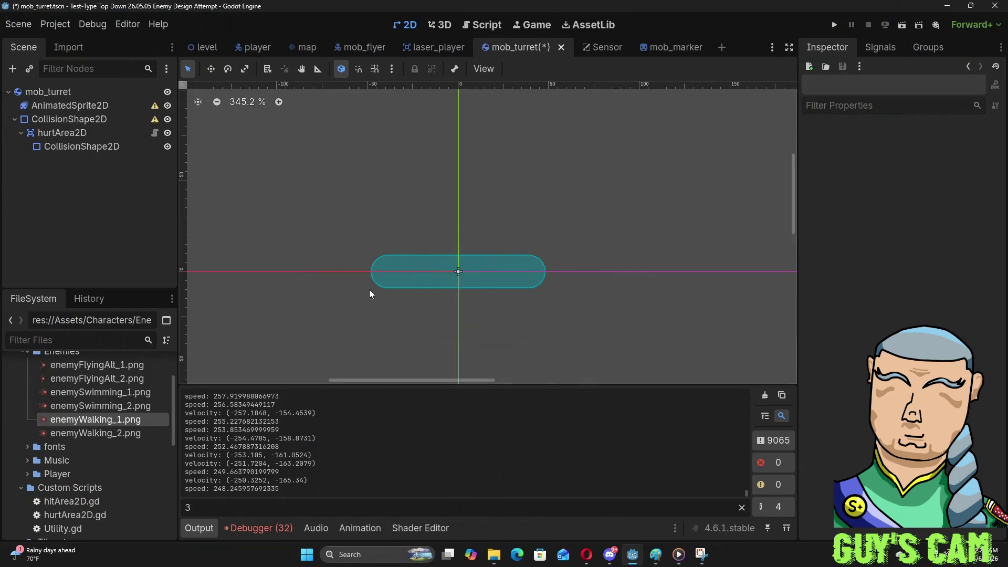
Assign a New SpriteFrames resource to AnimatedSprite2D's Sprite Frames and open it for editing.
click(74, 109)
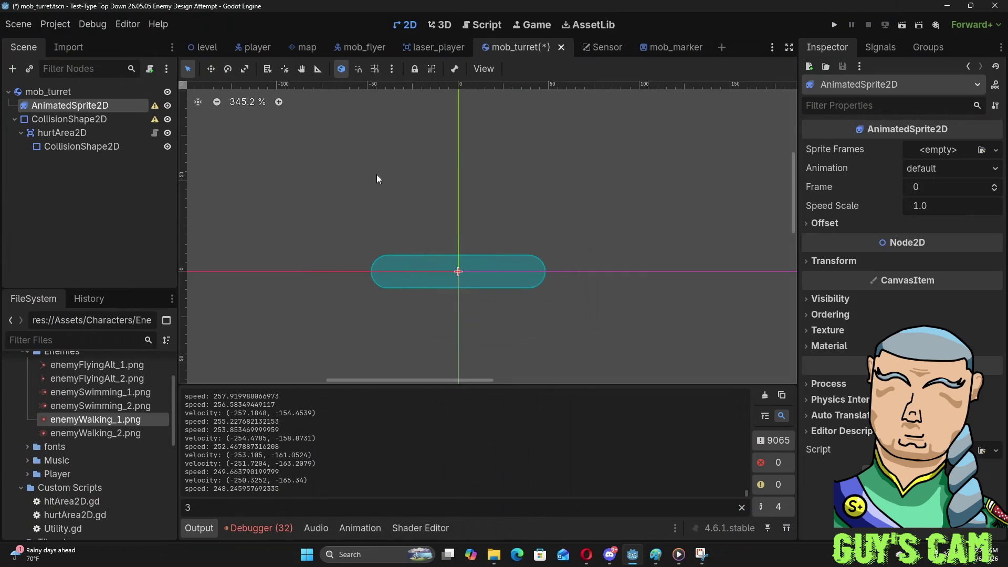
click(981, 151)
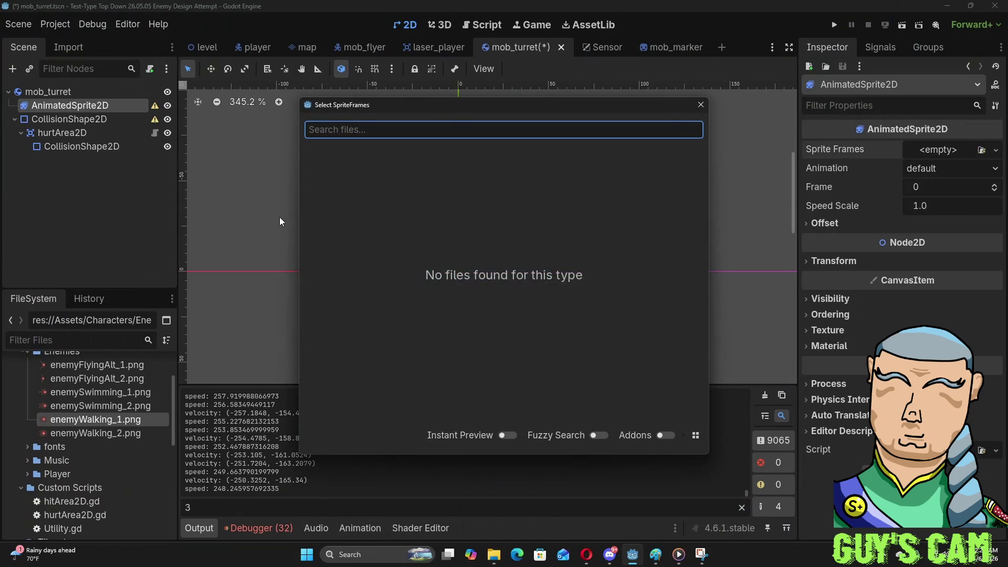
click(703, 108)
click(928, 150)
click(928, 149)
click(928, 149)
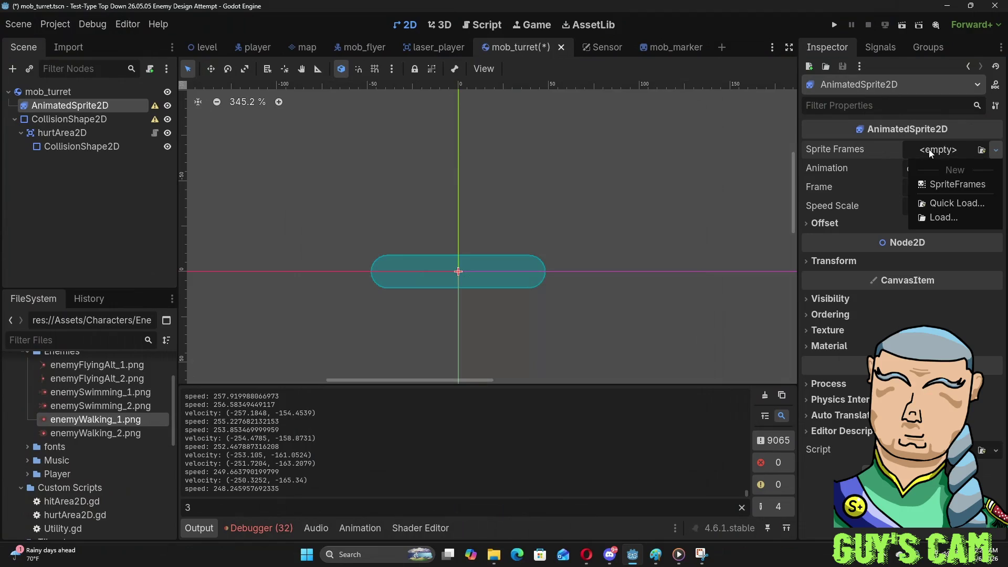
click(926, 185)
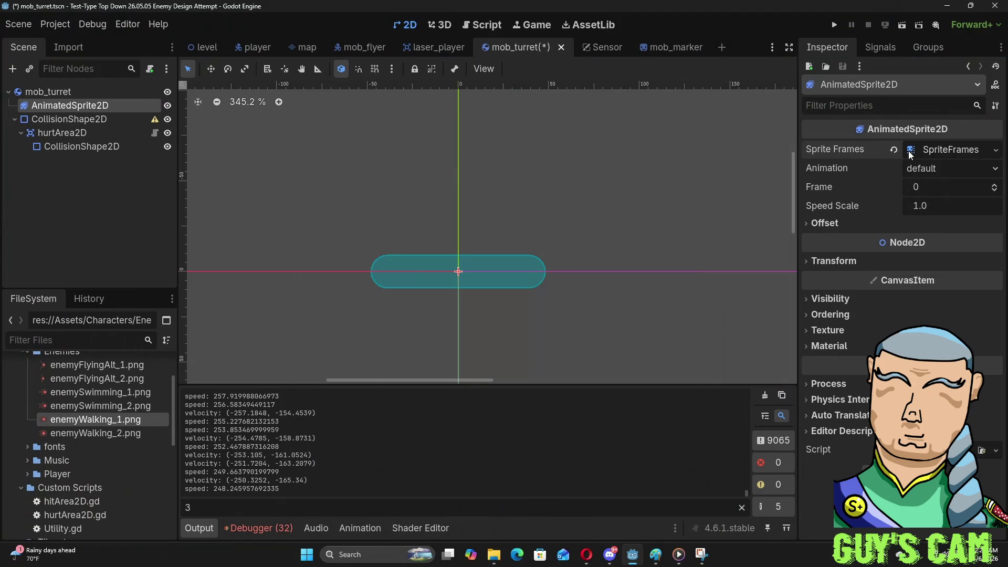
click(911, 151)
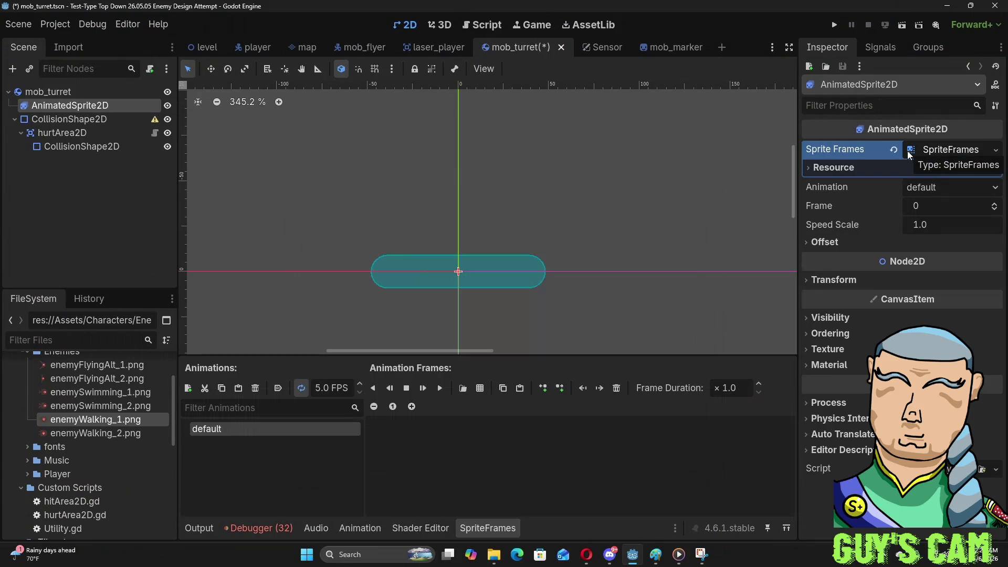
Bring up the AnimatedSprite2D node options and toggle the SpriteFrames resource details.
right_click(85, 107)
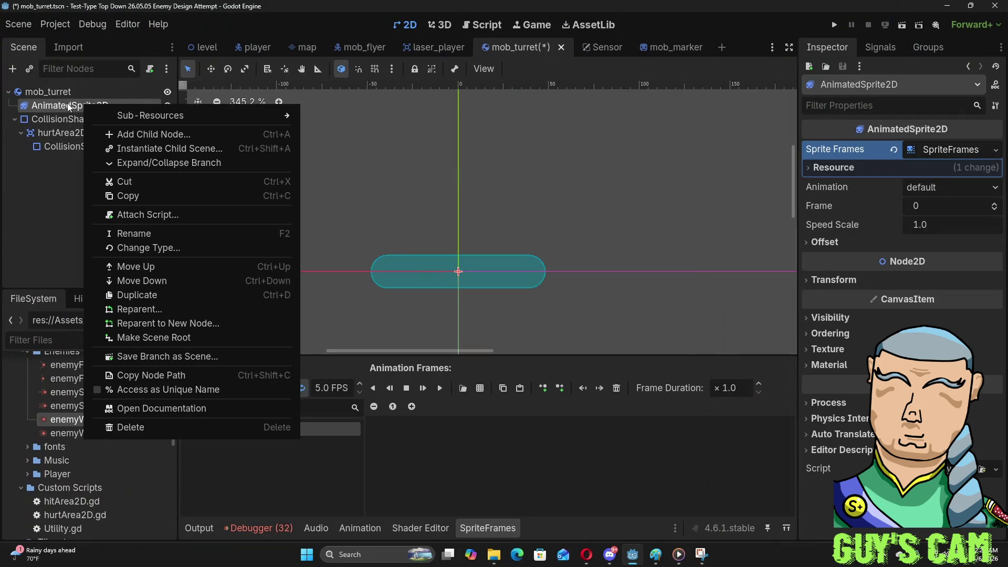
click(65, 106)
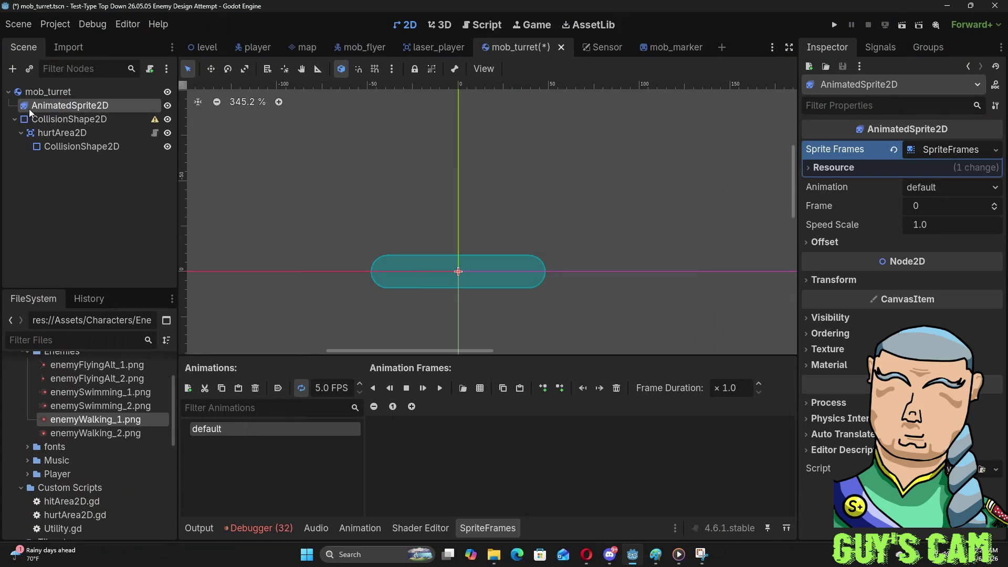
right_click(29, 109)
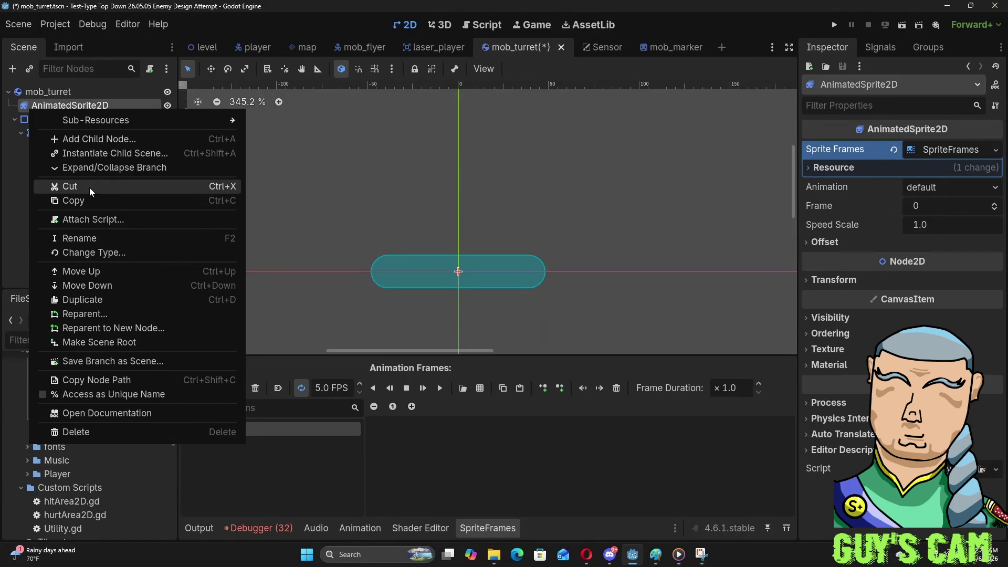
click(926, 151)
click(927, 151)
click(927, 150)
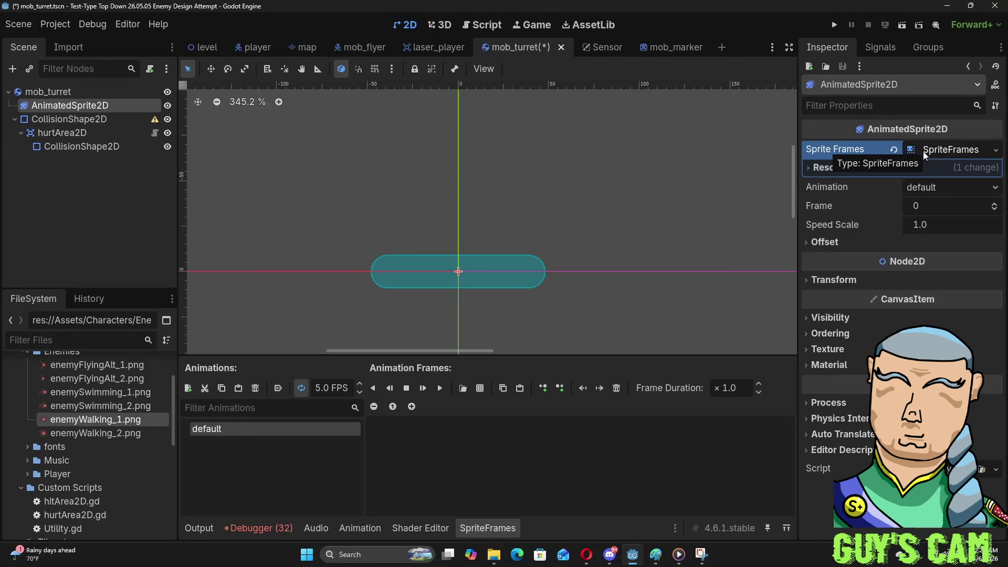
right_click(43, 107)
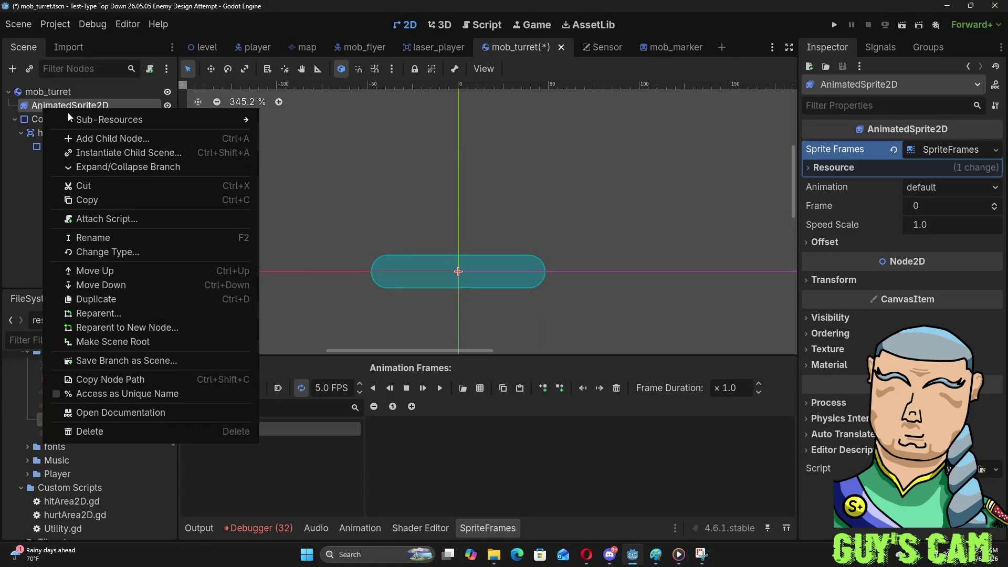
Change AnimatedSprite2D's type to Sprite2D and give it the enemyWalking texture.
click(126, 256)
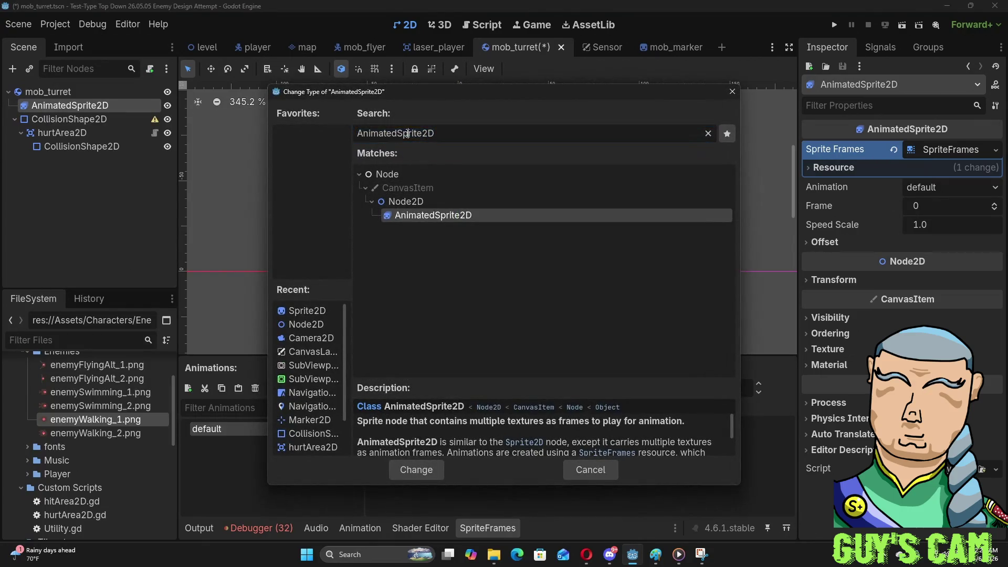
double_click(400, 134)
text(Sprite2D)
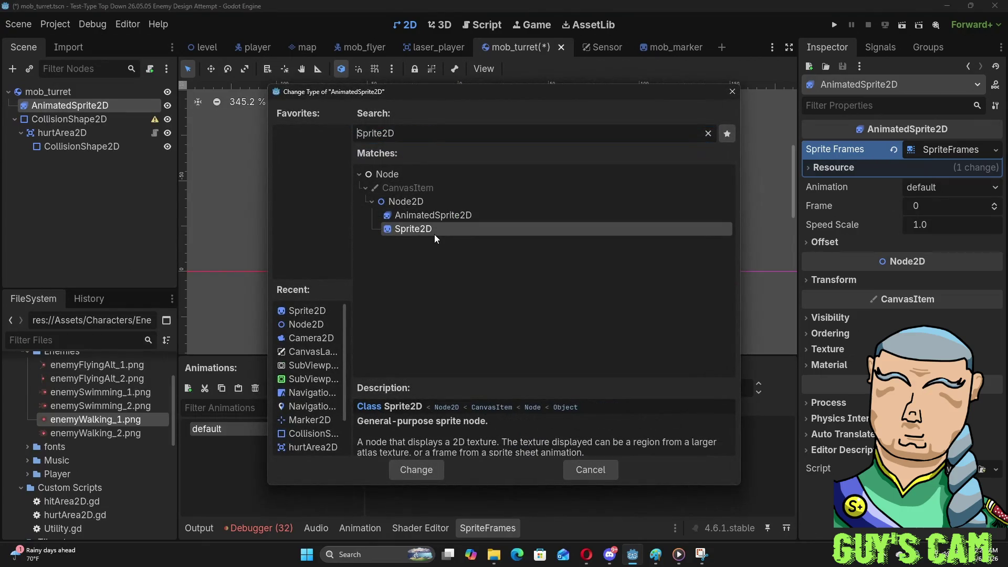
double_click(434, 231)
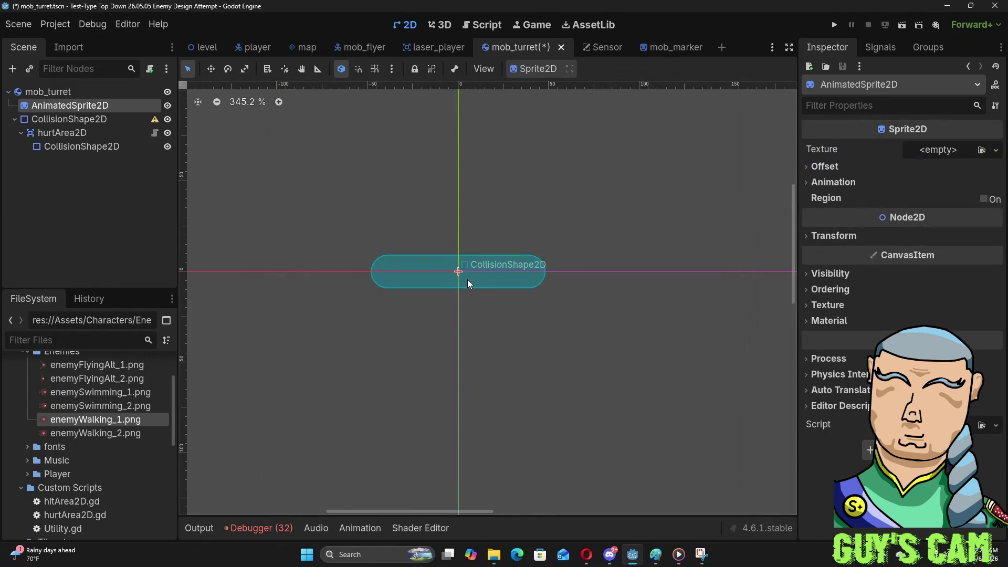
click(975, 150)
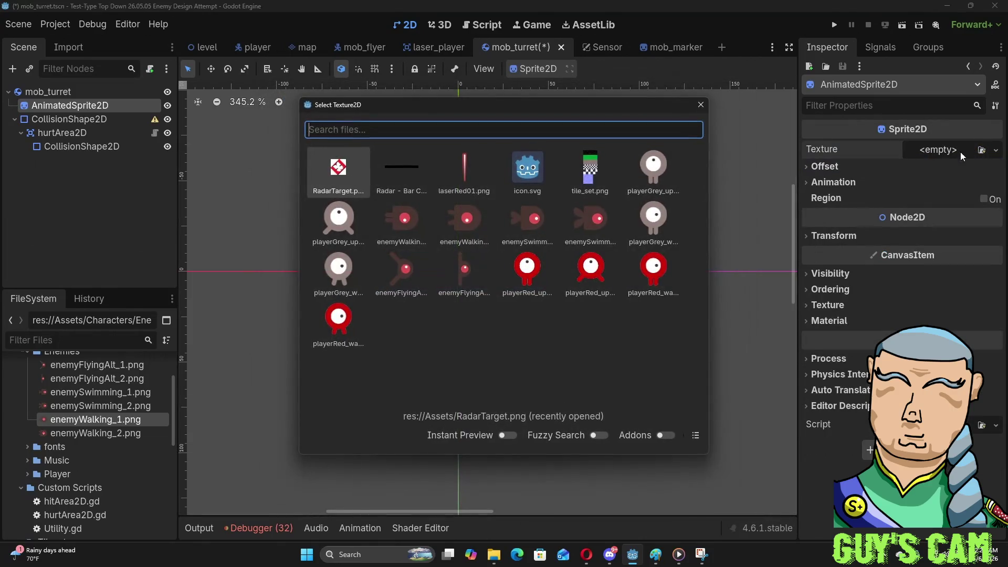
double_click(399, 225)
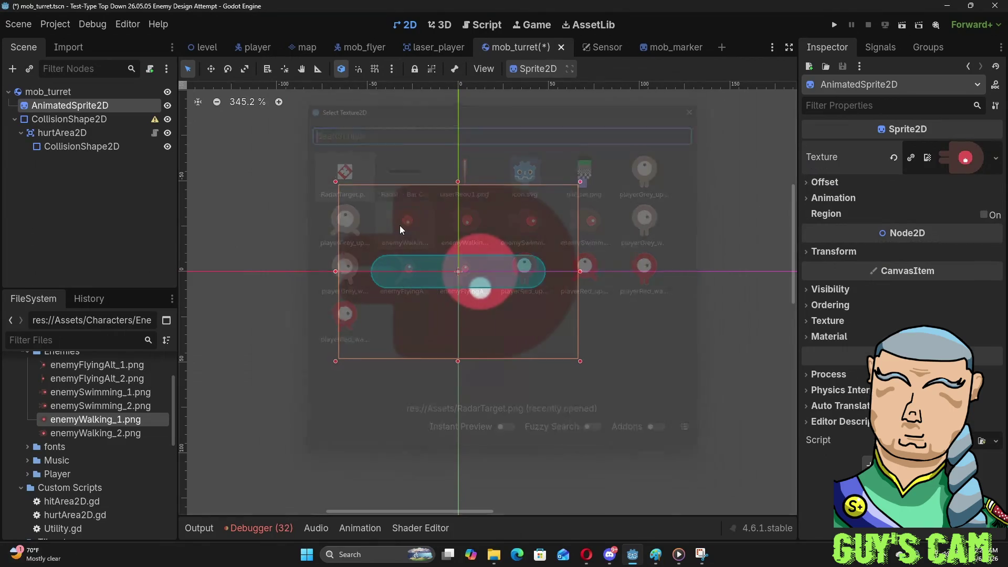
Widen the hurtArea2D collision capsule to height 144 so it covers the sprite.
drag(457, 271, 457, 377)
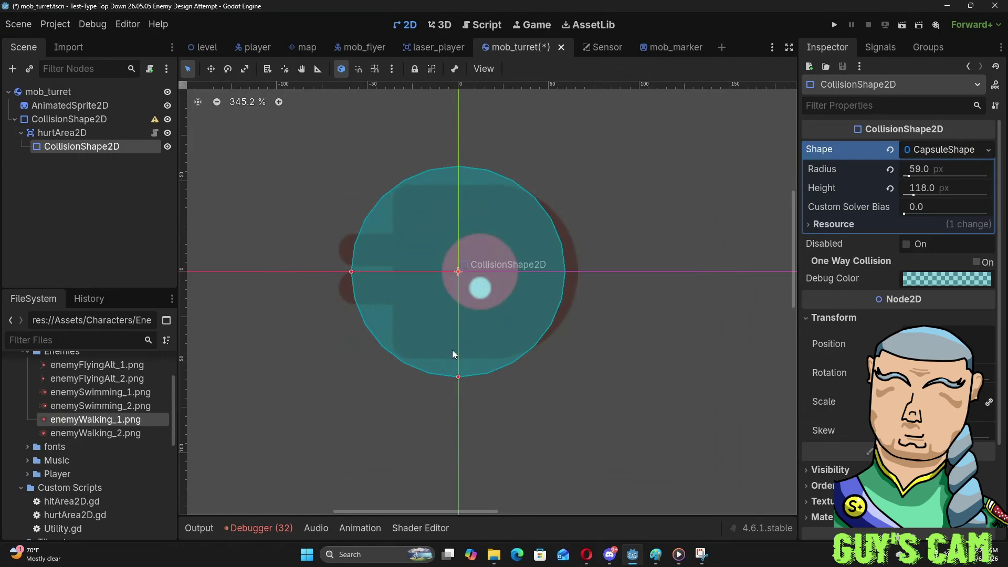
drag(352, 273, 326, 270)
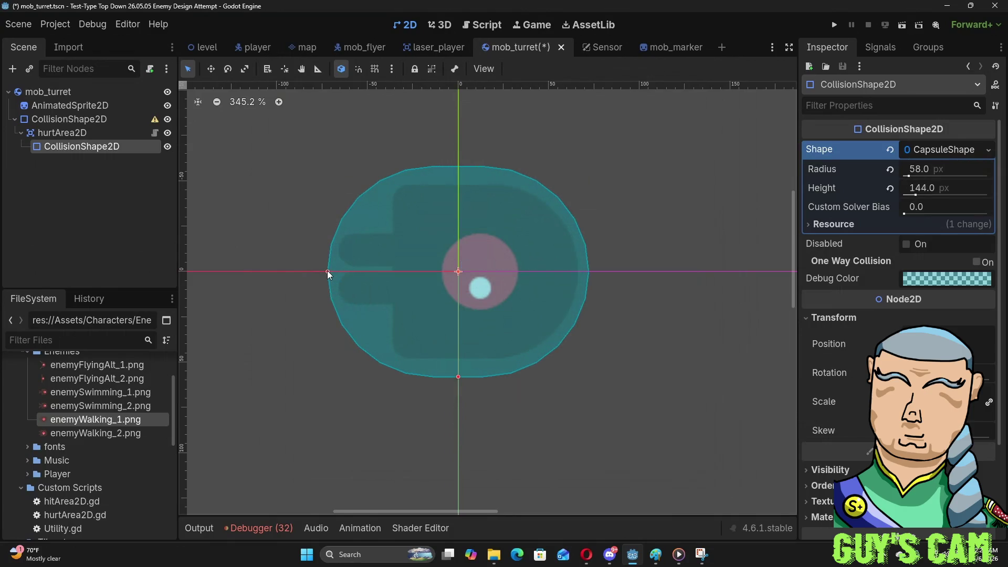
click(638, 193)
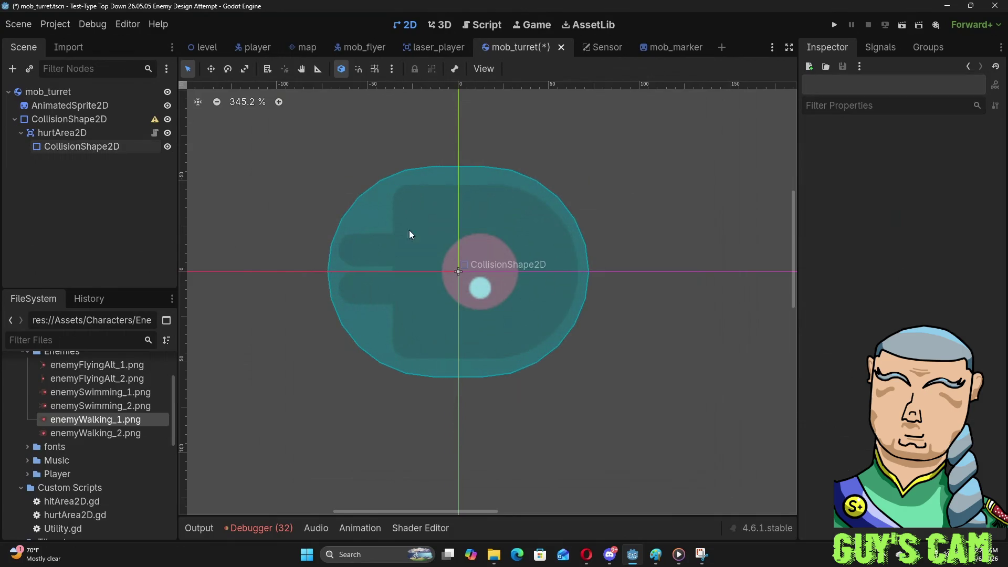
click(467, 241)
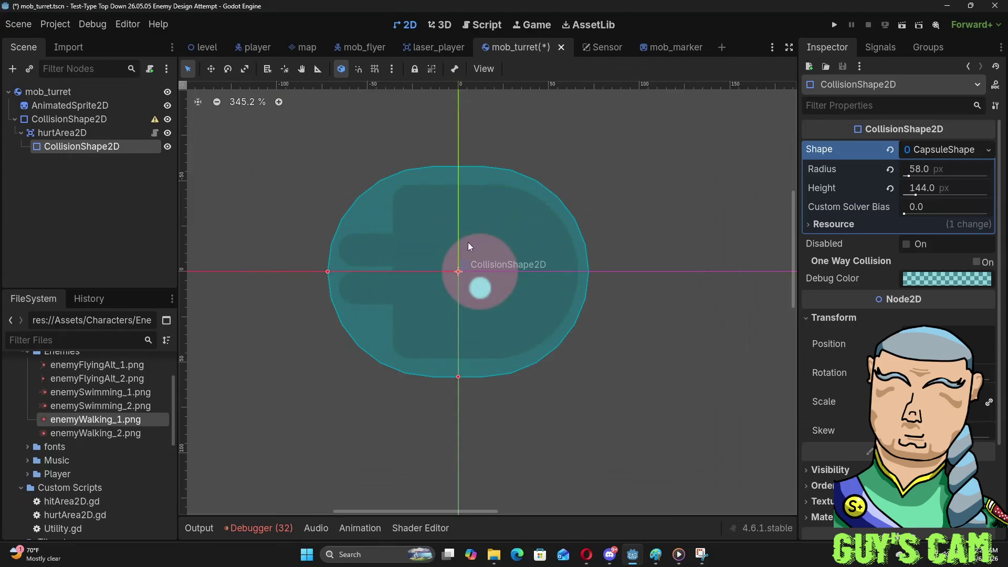
click(24, 122)
click(16, 120)
click(15, 119)
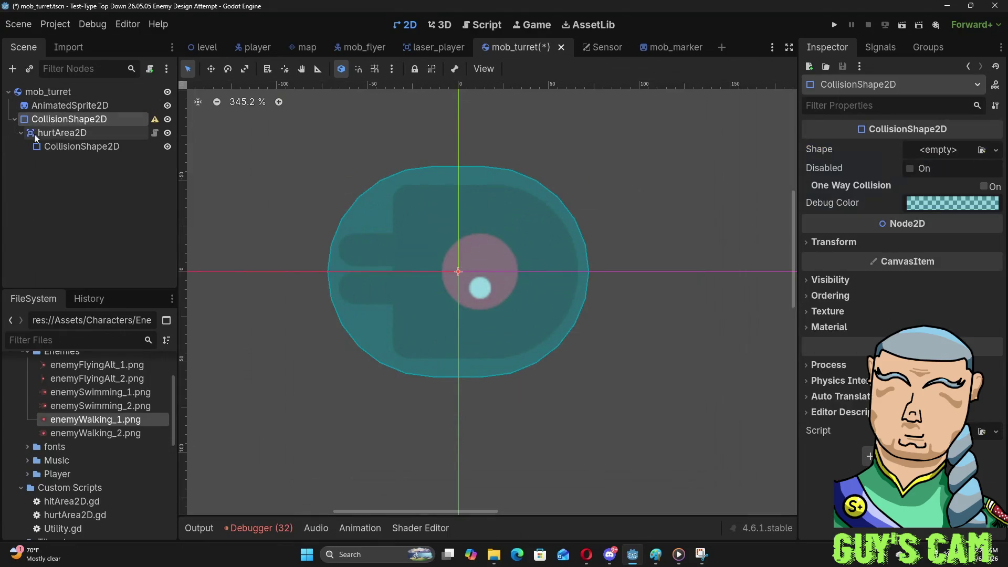
click(64, 133)
click(78, 156)
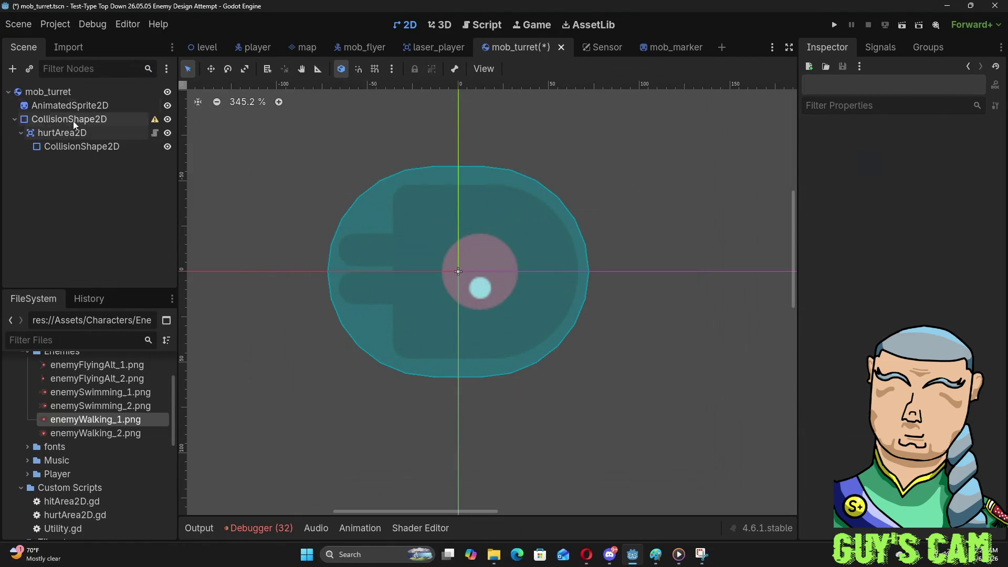
click(67, 145)
click(607, 133)
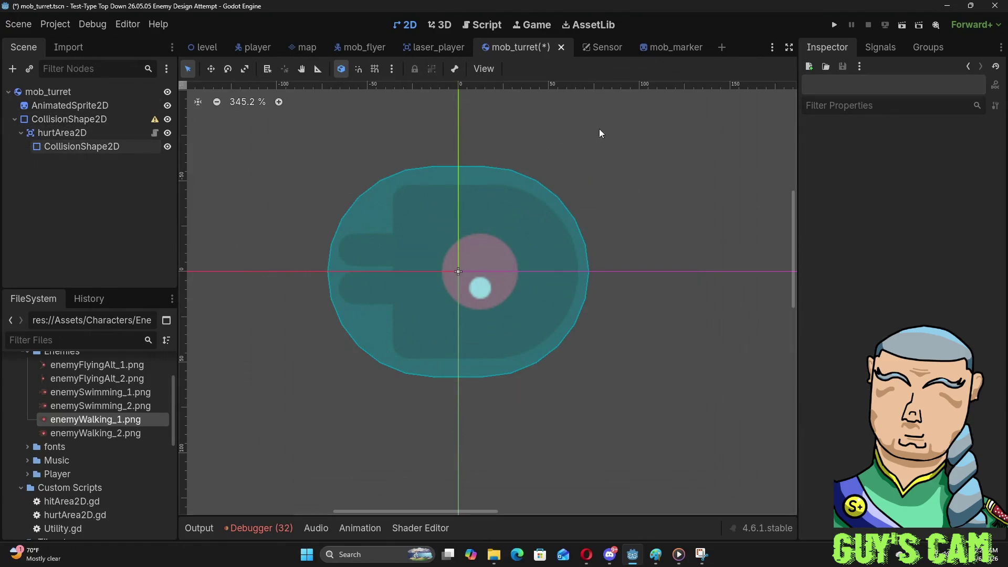
Check the laser_player scene, then find laserRed01.png and laser_player.gd in the FileSystem dock.
click(447, 55)
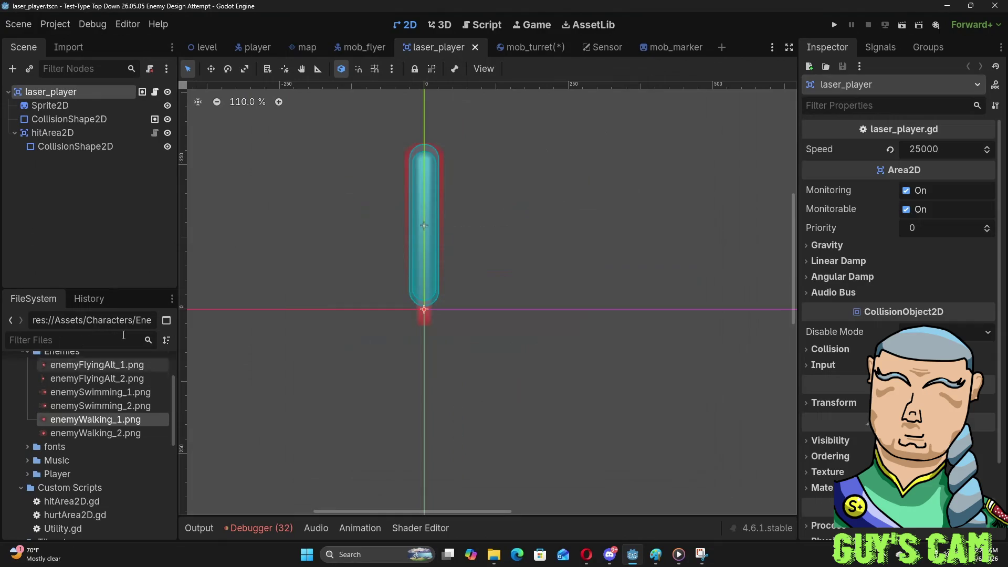
click(524, 47)
scroll(81, 416, down, 3)
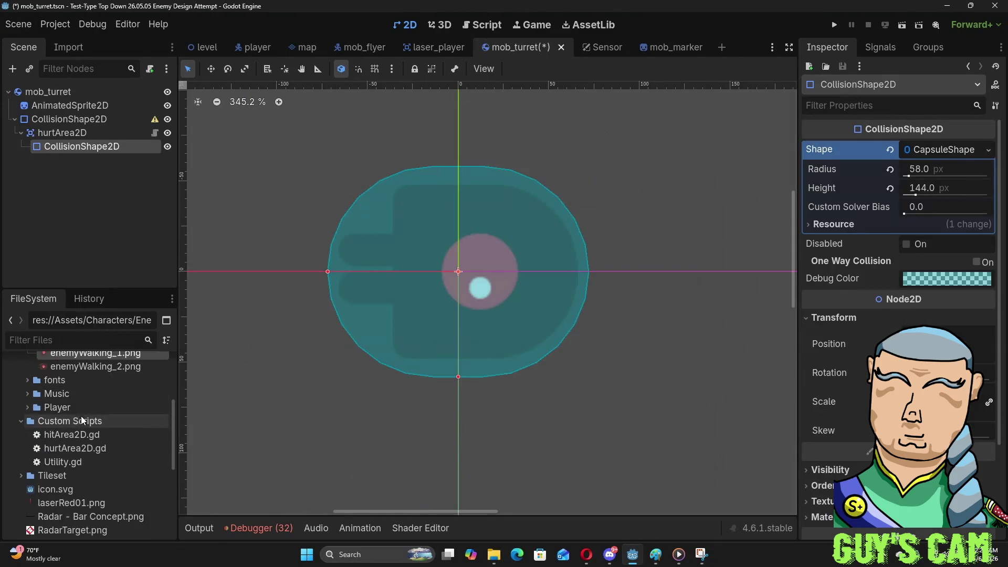
scroll(84, 414, down, 2)
click(94, 455)
scroll(95, 461, down, 4)
scroll(90, 450, down, 3)
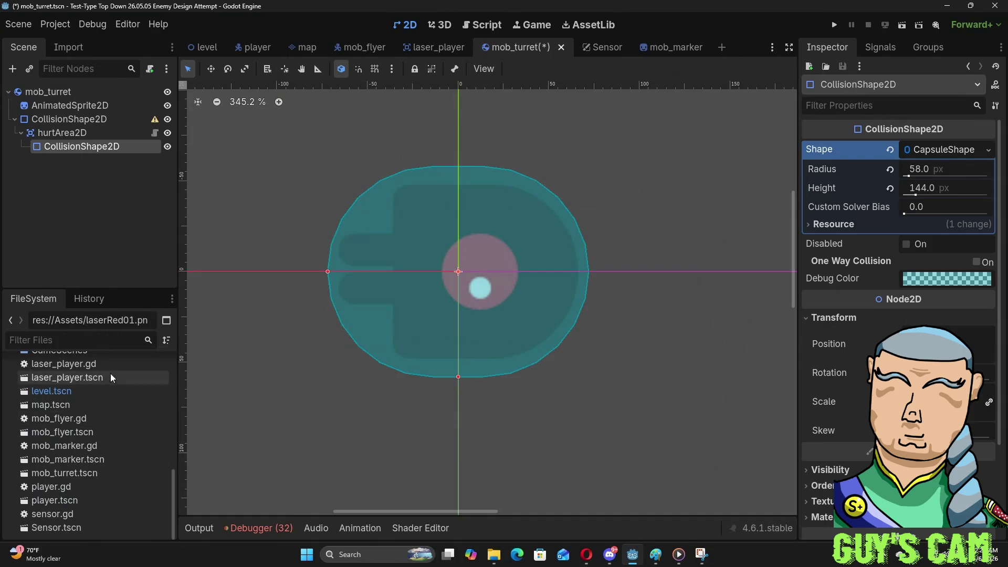
click(65, 364)
Drop laser_player.tscn onto the mob_turret canvas to instance the laser.
mouse_move(58, 366)
mouse_down()
mouse_move(129, 362)
mouse_move(587, 261)
mouse_move(562, 260)
mouse_move(445, 313)
mouse_up()
mouse_move(68, 386)
mouse_down()
mouse_move(569, 357)
mouse_move(636, 365)
mouse_move(618, 434)
mouse_up()
scroll(558, 398, down, 8)
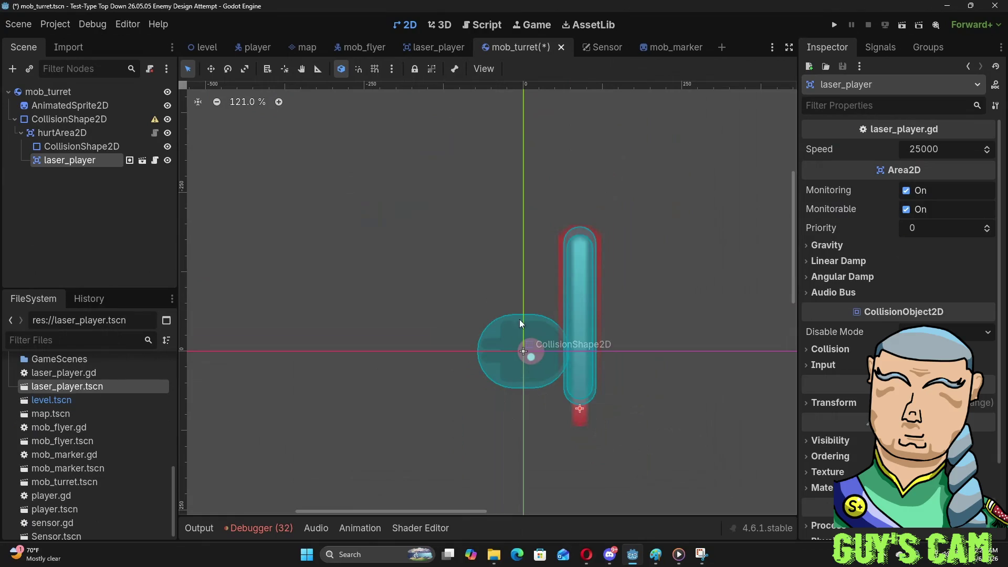
scroll(516, 299, up, 3)
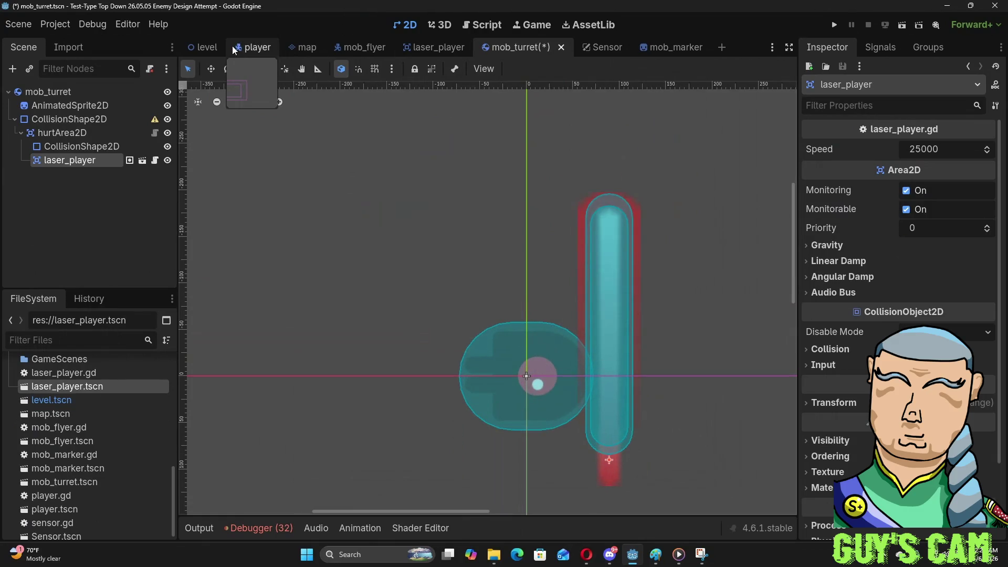
Look over the player scene, then switch through mob_turret to the laser_player scene.
click(248, 47)
scroll(471, 243, up, 4)
scroll(408, 265, up, 3)
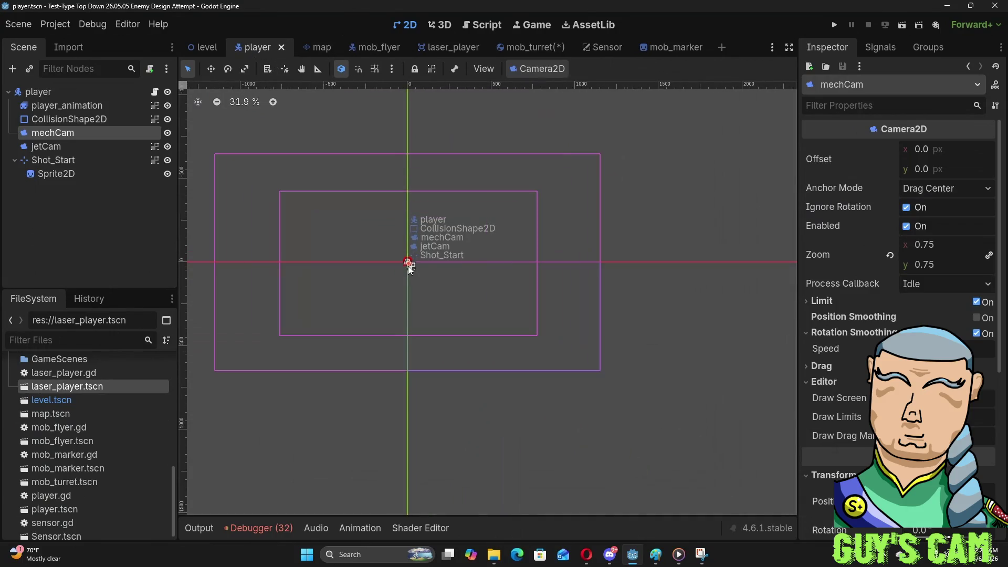
scroll(375, 269, up, 2)
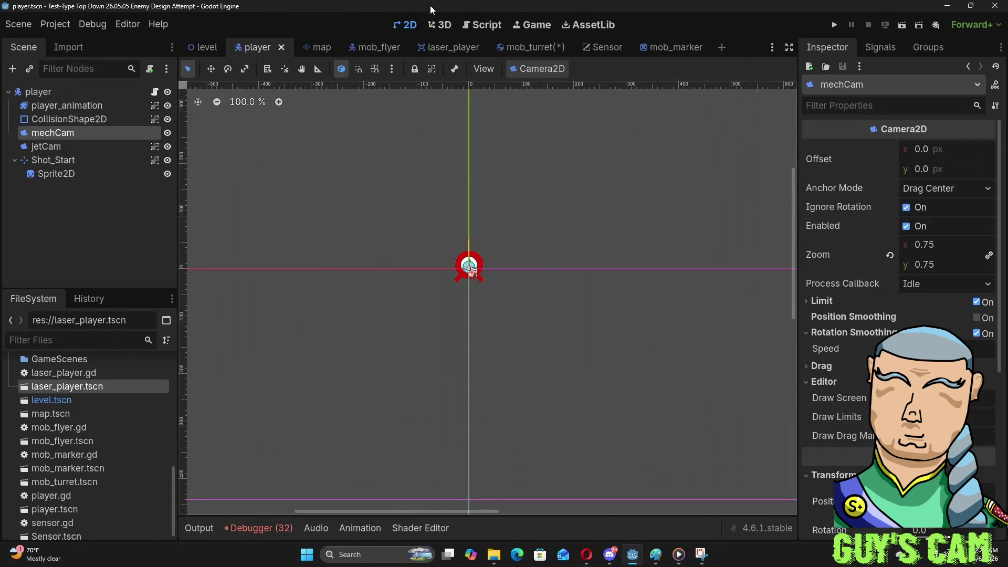
click(462, 47)
click(530, 47)
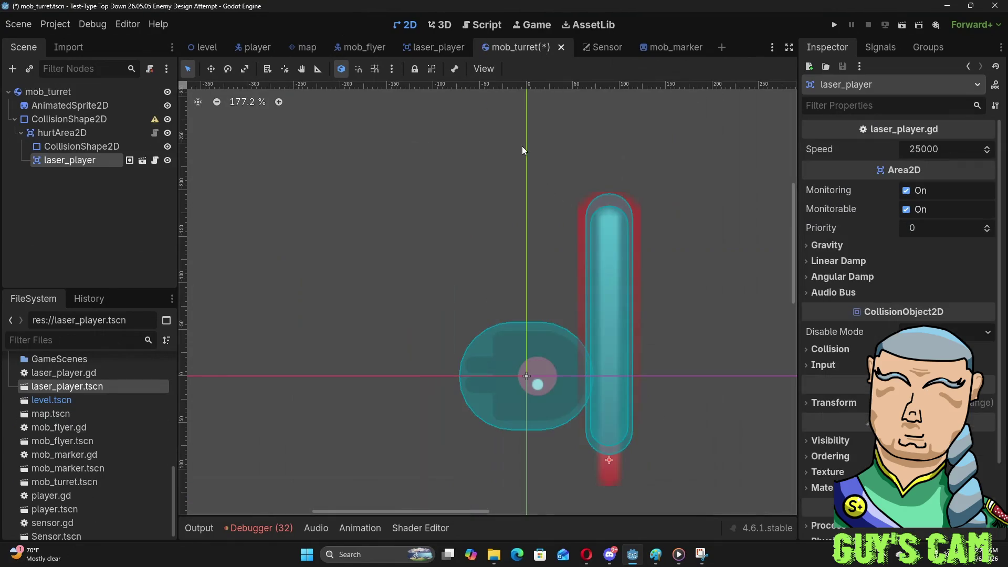
click(448, 46)
scroll(409, 156, up, 4)
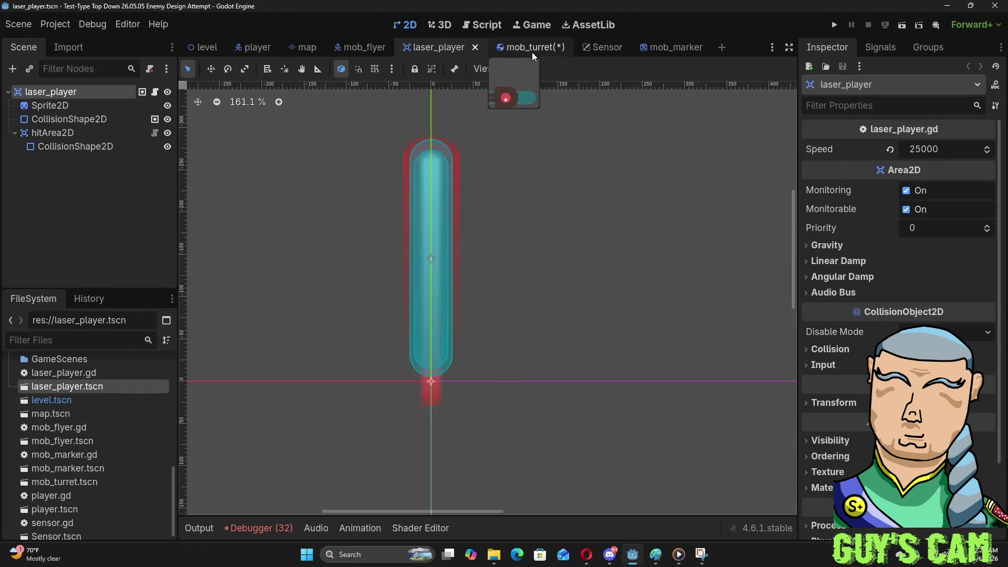
Set the turret's laser_player Speed to 5000 in the Inspector.
click(531, 50)
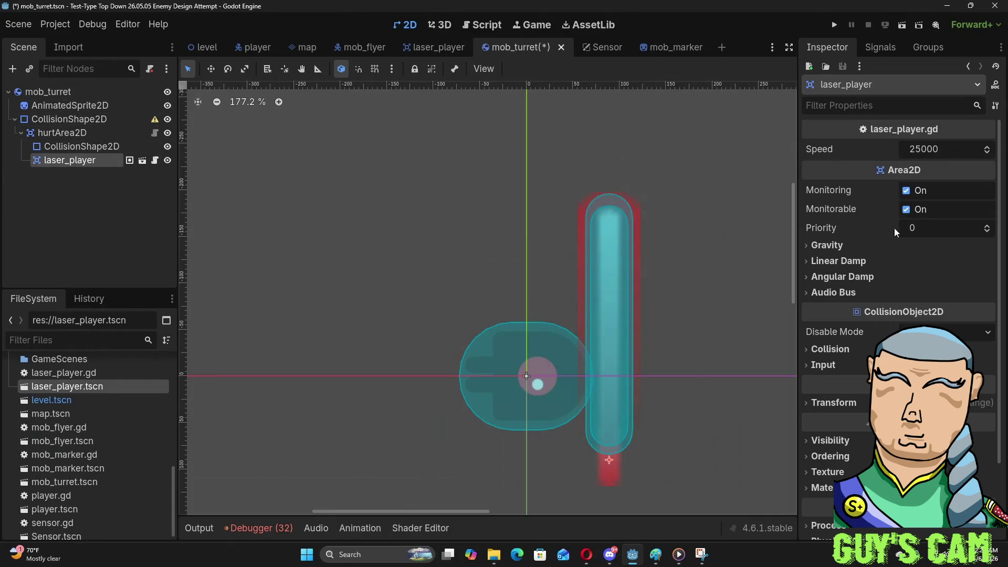
scroll(868, 239, down, 2)
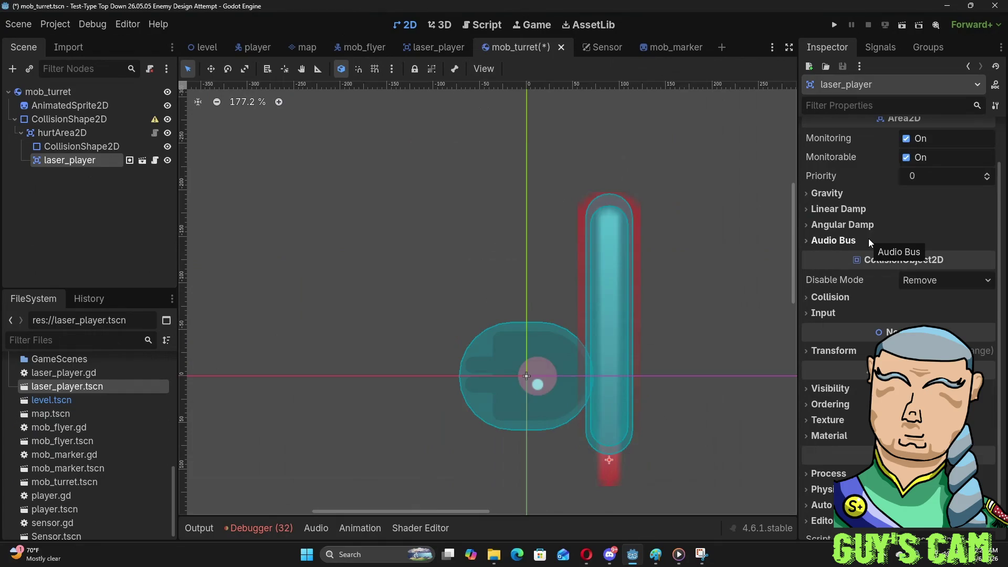
scroll(869, 235, up, 2)
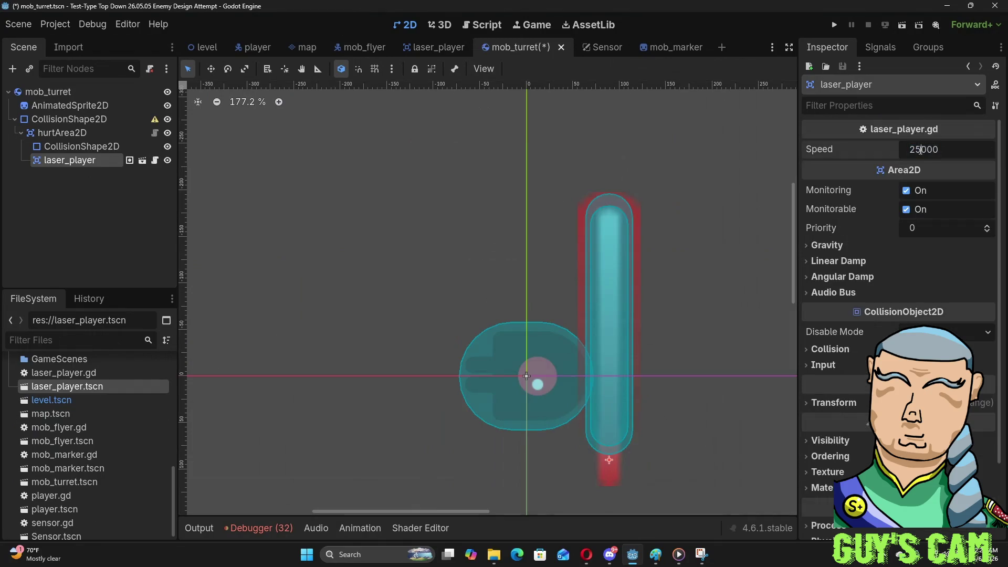
key(BackSpace)
key(Return)
Scale the laser to about a quarter size and move it onto the turret's centre.
click(814, 402)
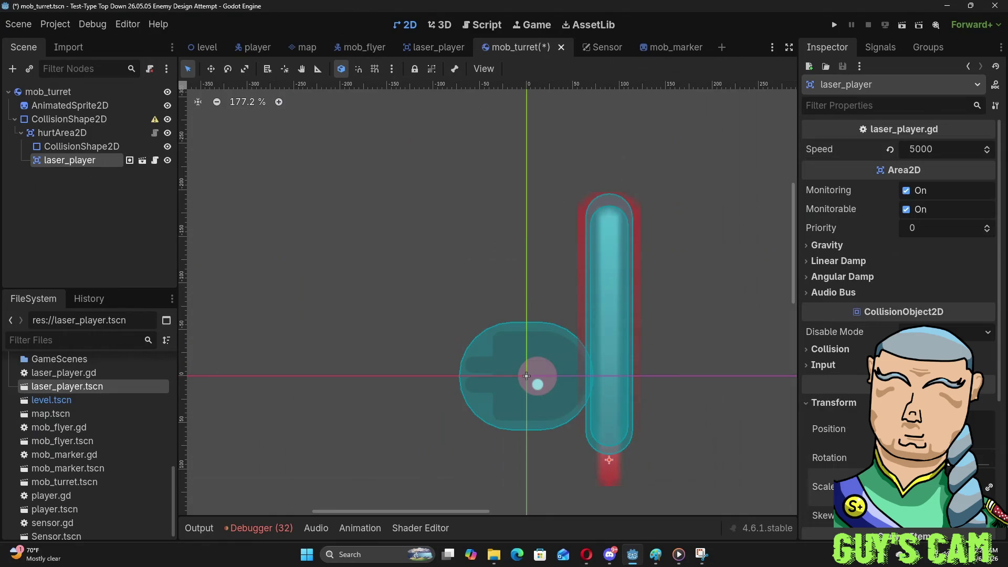
drag(923, 486, 893, 486)
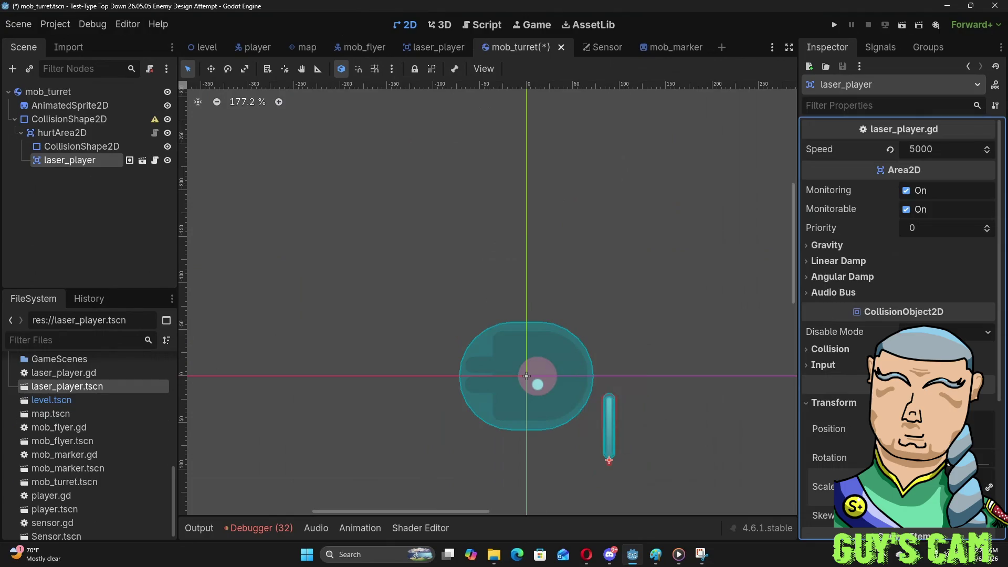
click(640, 386)
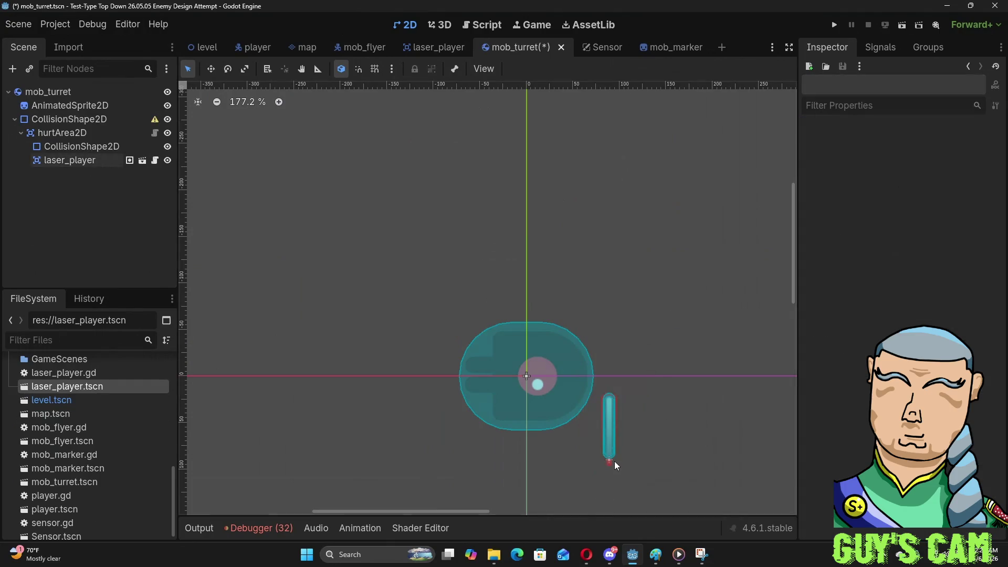
mouse_move(604, 462)
mouse_down()
mouse_move(538, 372)
mouse_move(501, 383)
mouse_up()
click(640, 326)
scroll(569, 346, up, 10)
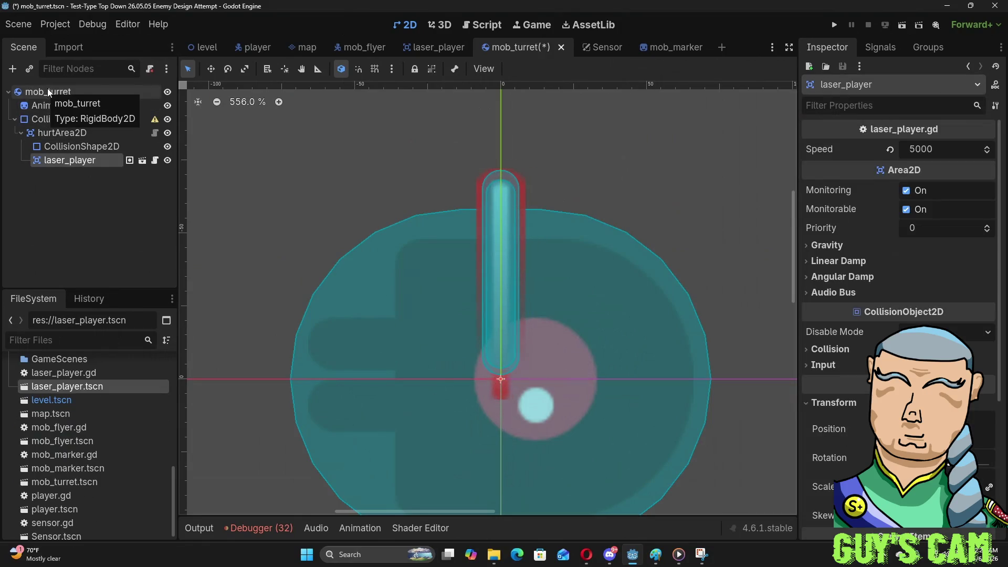
Save and run the game with F5, drive the player right past the turrets, then stop with F8.
click(649, 214)
key(F5)
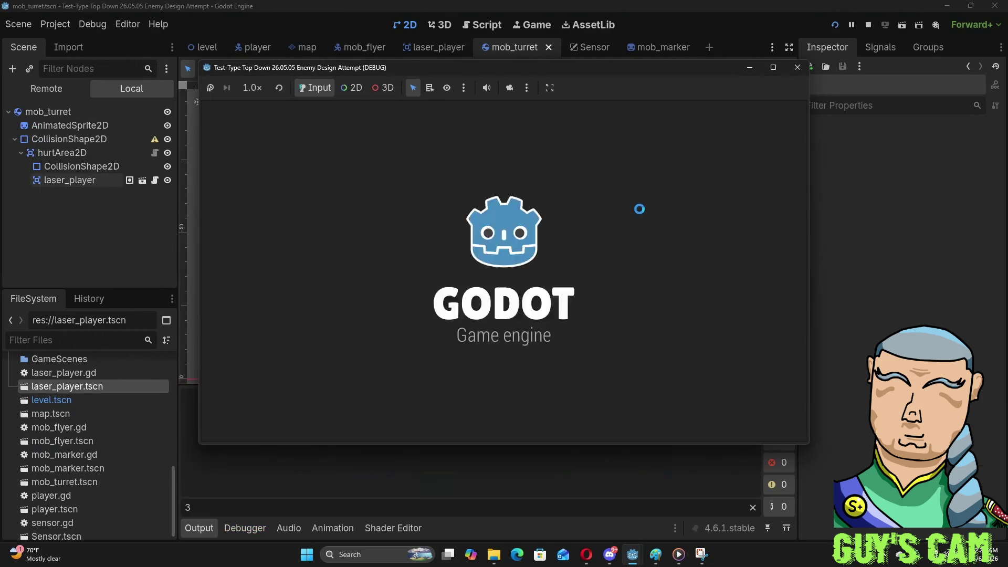
key(w)
key(d)
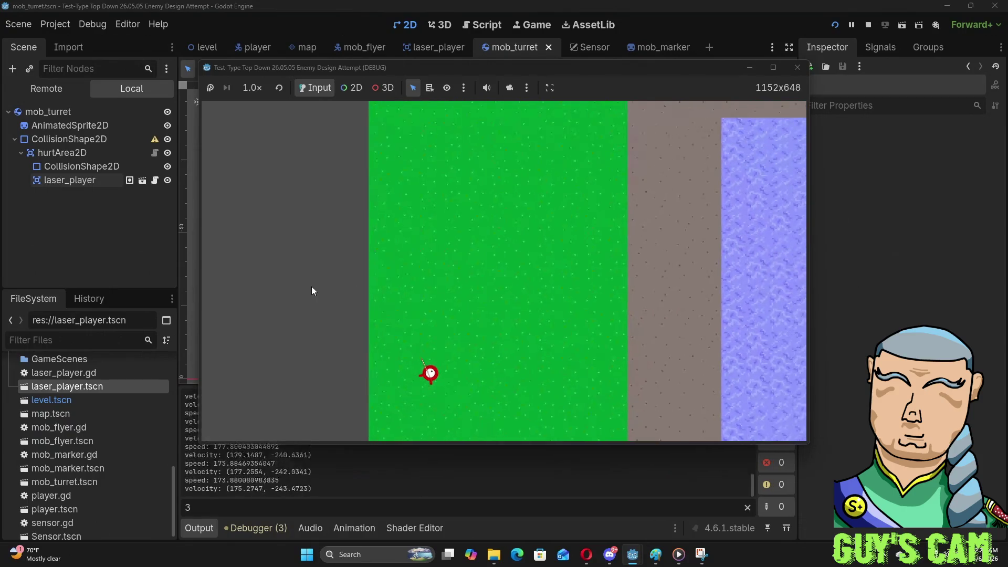
key(d)
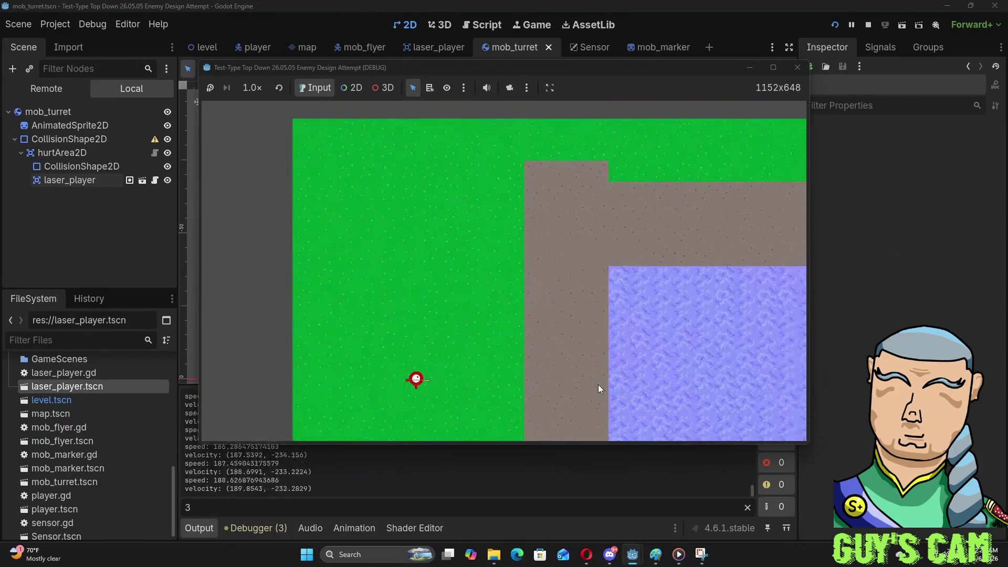
key(d)
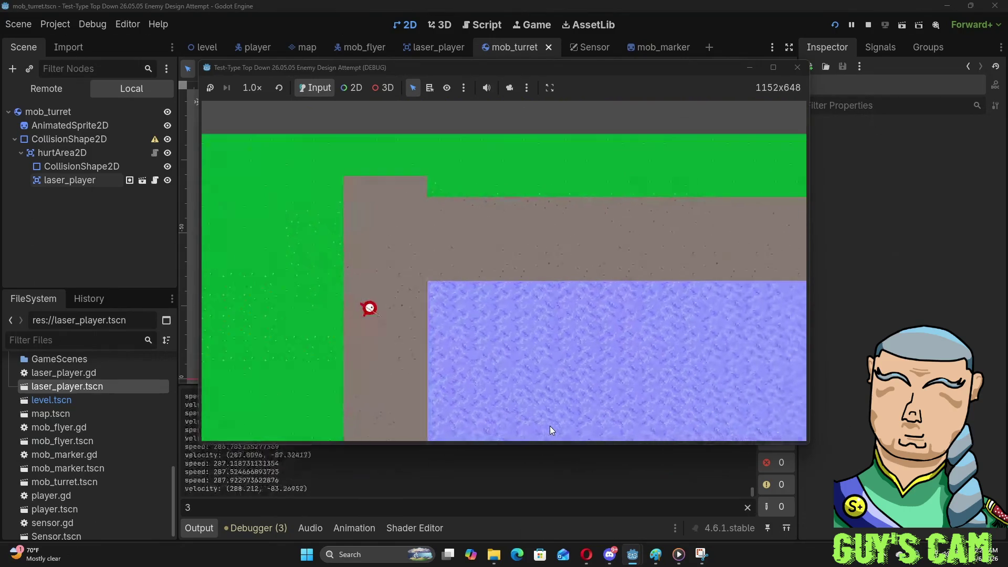
key(w)
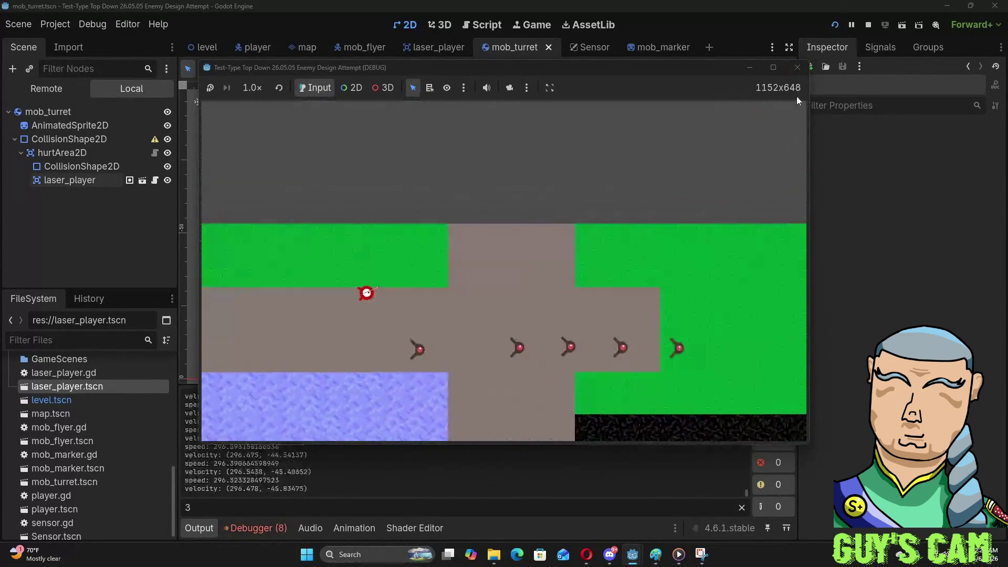
key(F8)
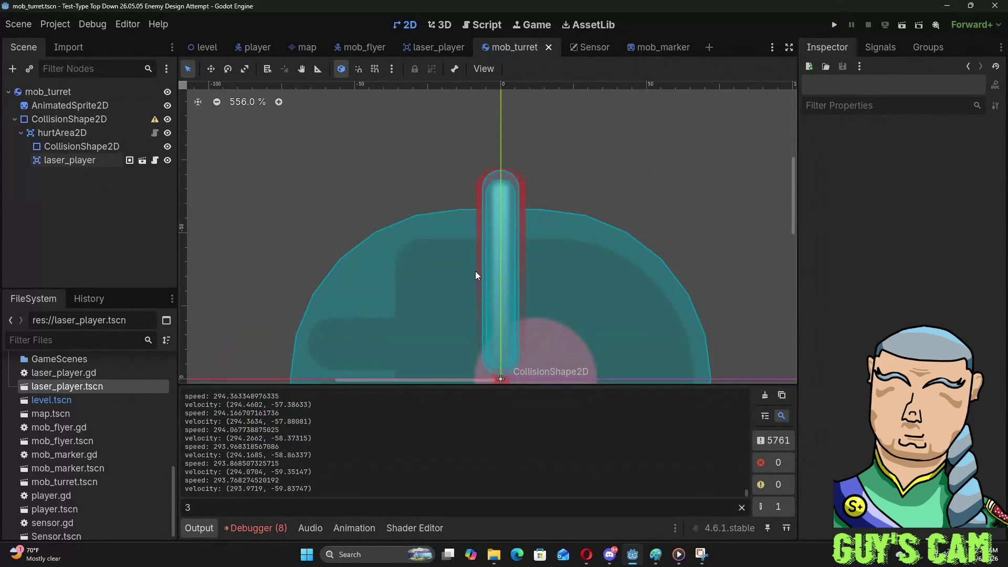
Recentre the 2D view on the turret and select the mob_turret root node.
scroll(475, 271, down, 6)
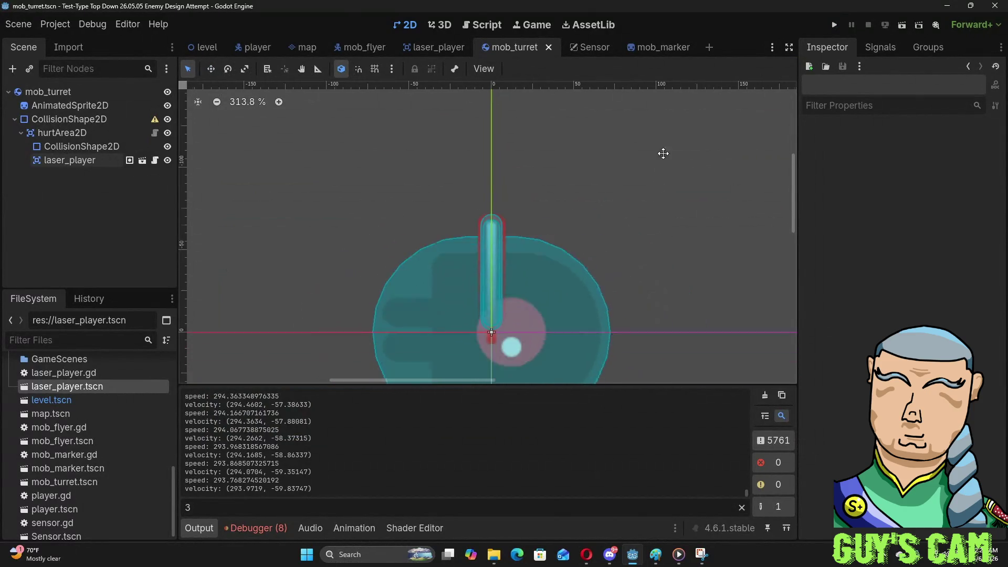
drag(663, 154, 661, 122)
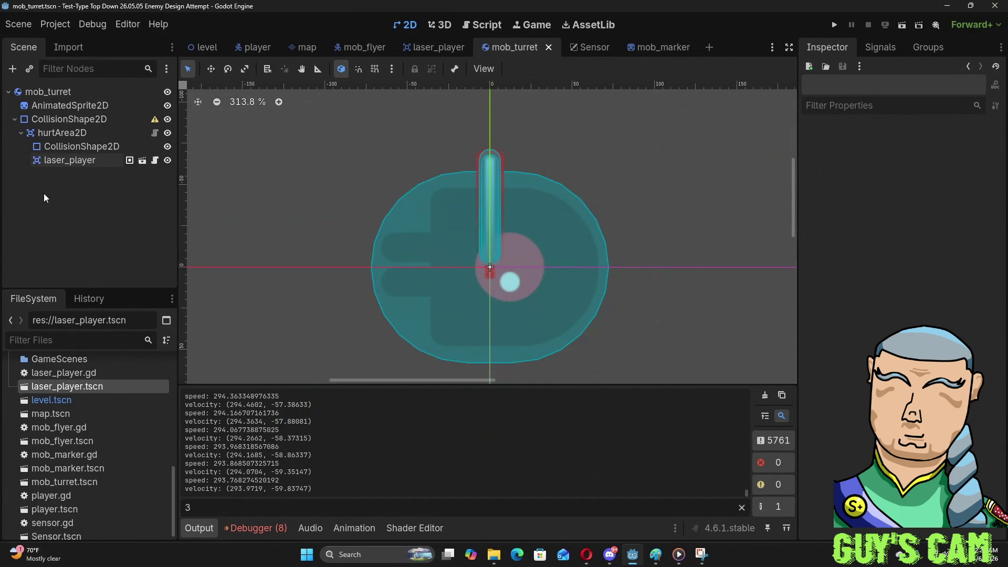
click(46, 91)
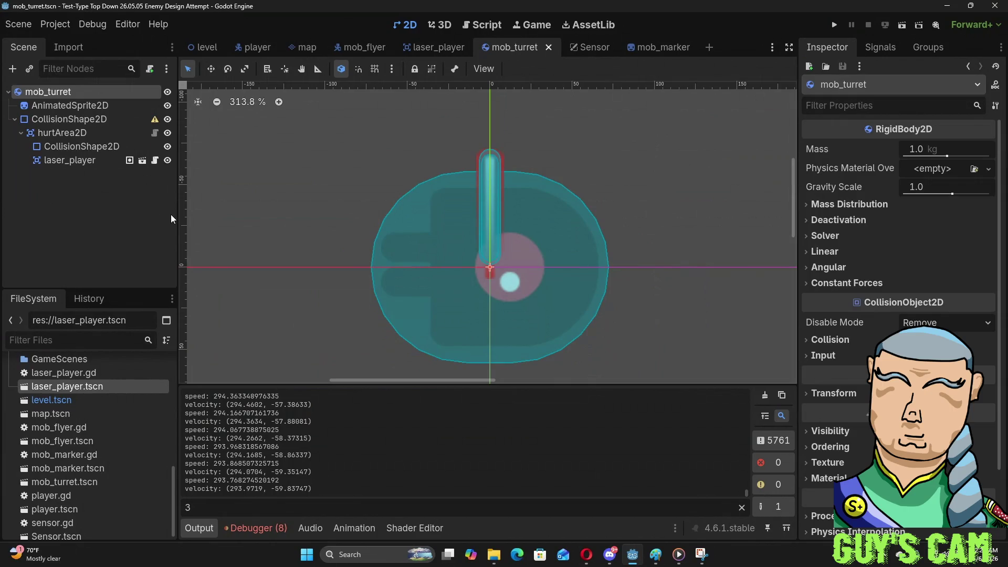
Clear the '3' text from the Output filter, then select the turret's laser node.
right_click(220, 512)
click(744, 508)
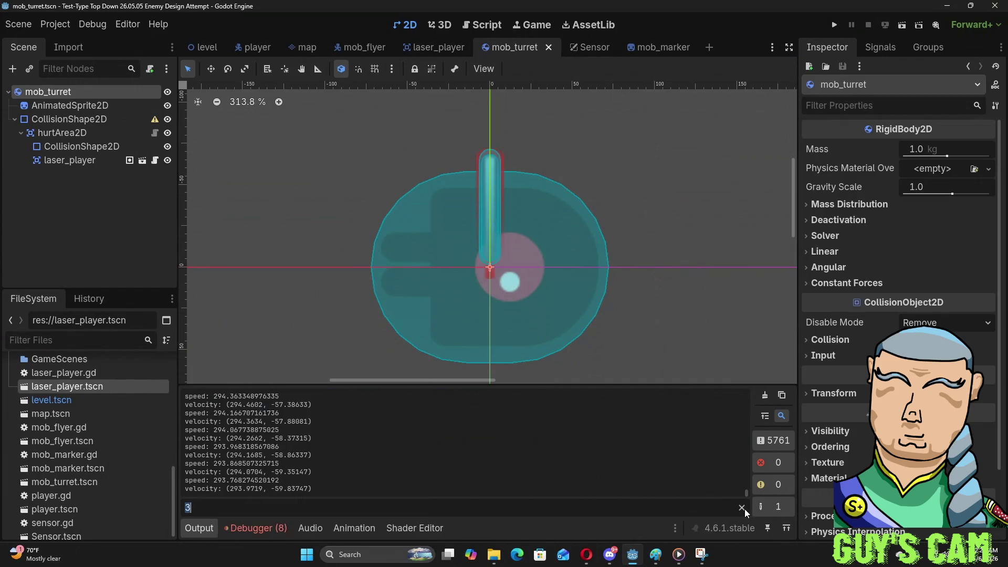
click(742, 508)
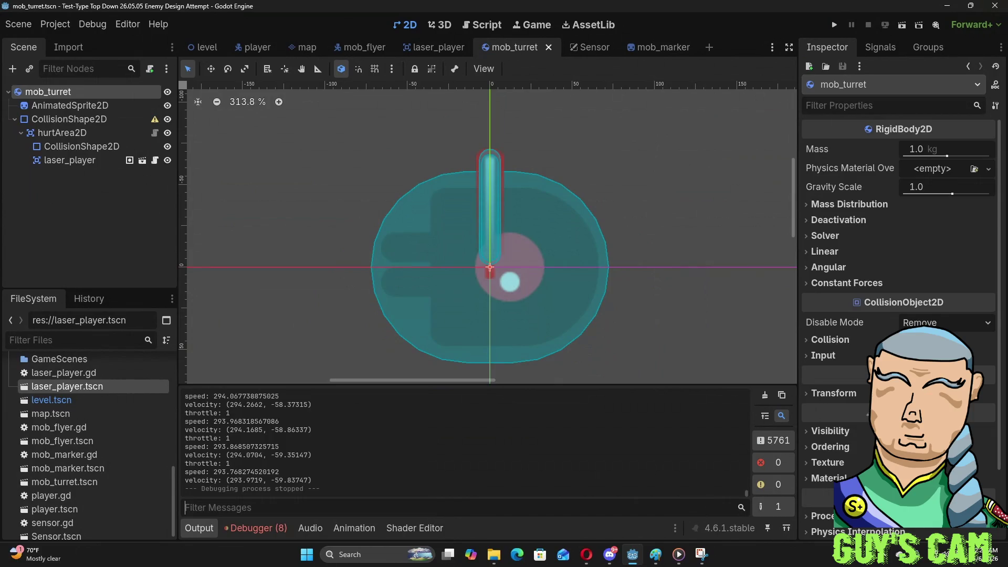
key(alt+Tab)
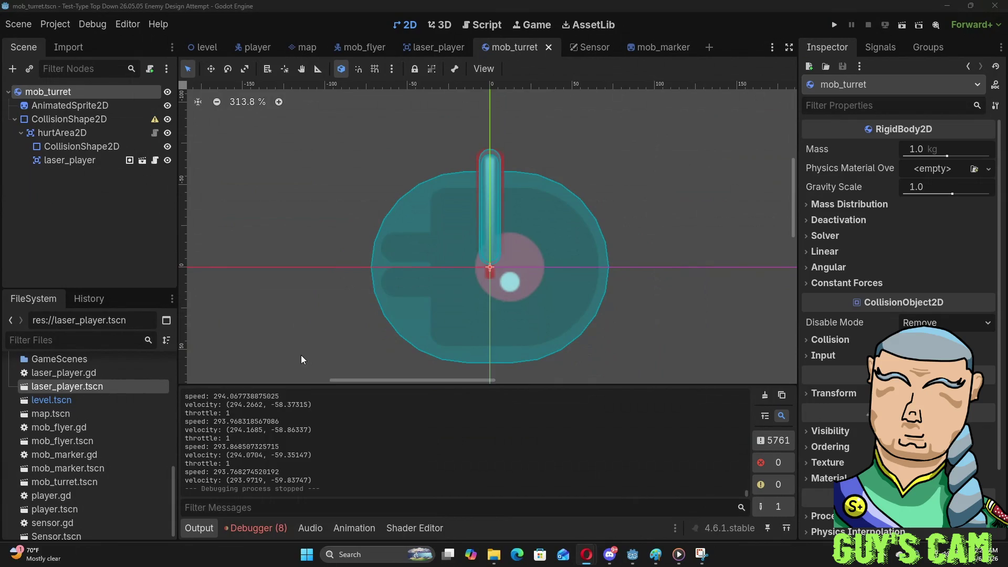
click(78, 165)
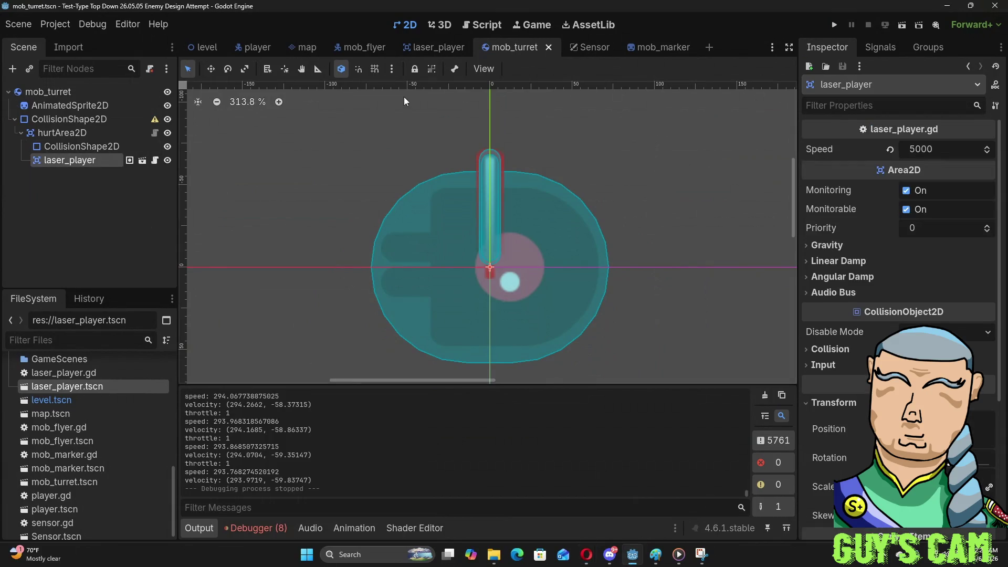
click(444, 49)
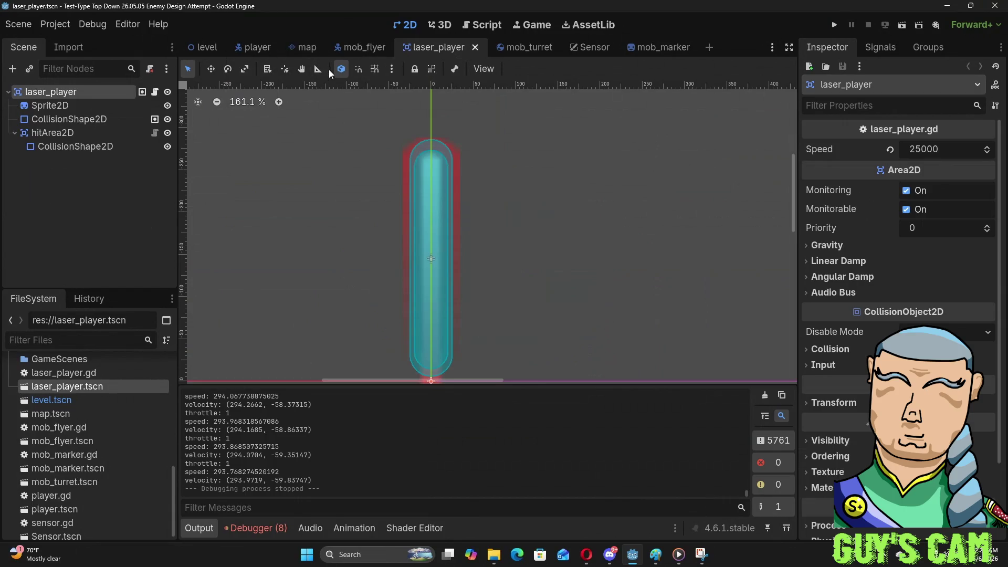
click(266, 47)
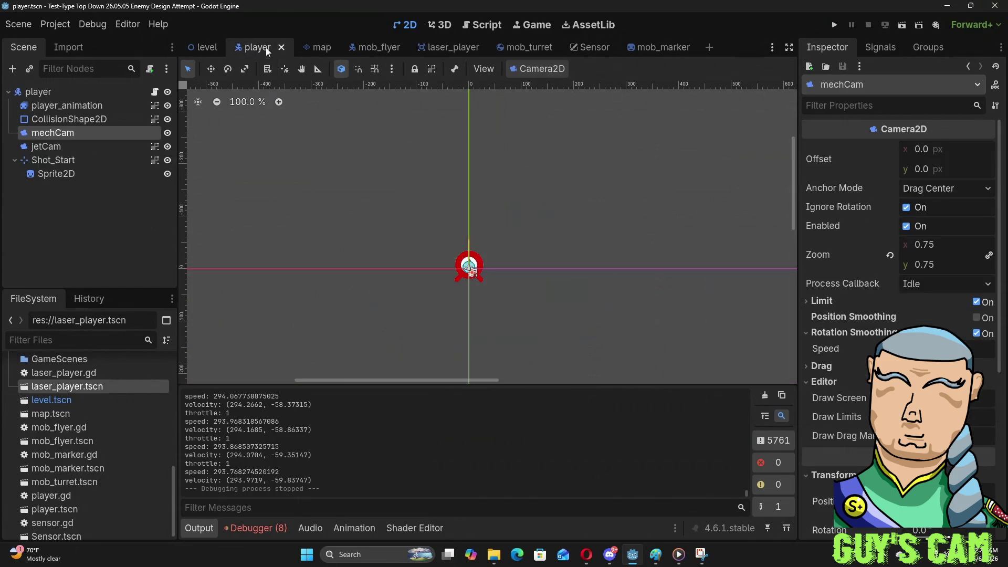
scroll(454, 274, up, 6)
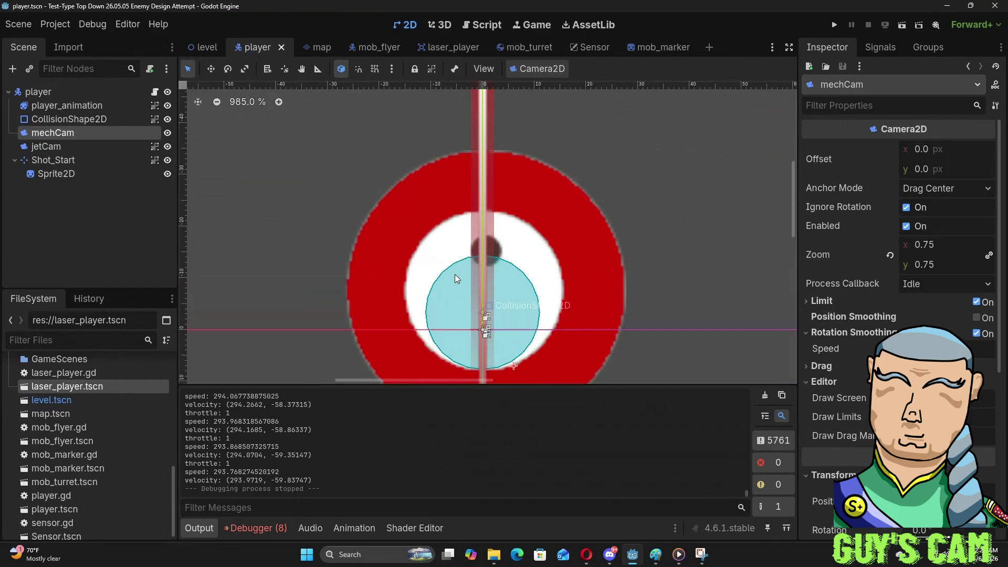
click(67, 164)
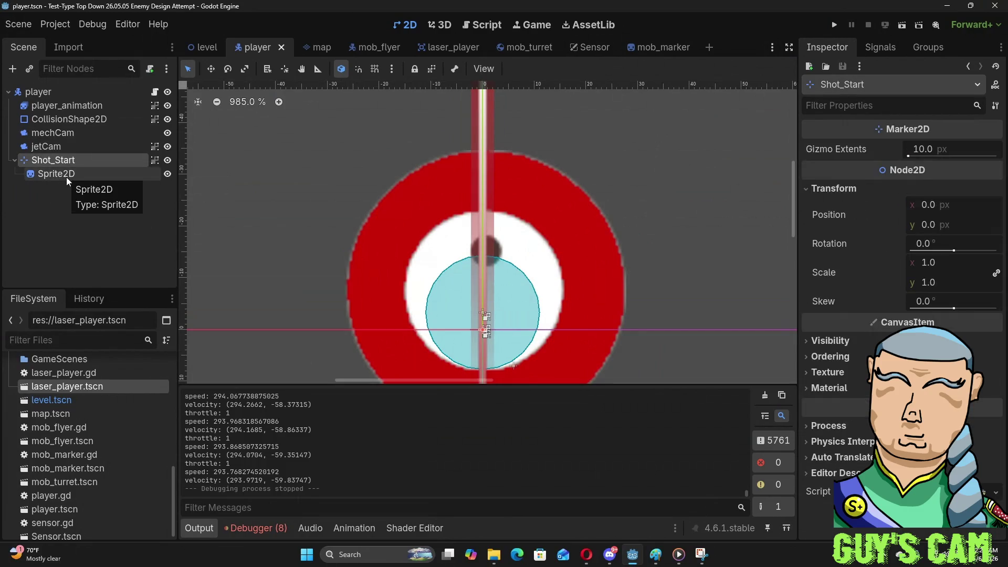
click(66, 178)
click(74, 163)
click(71, 175)
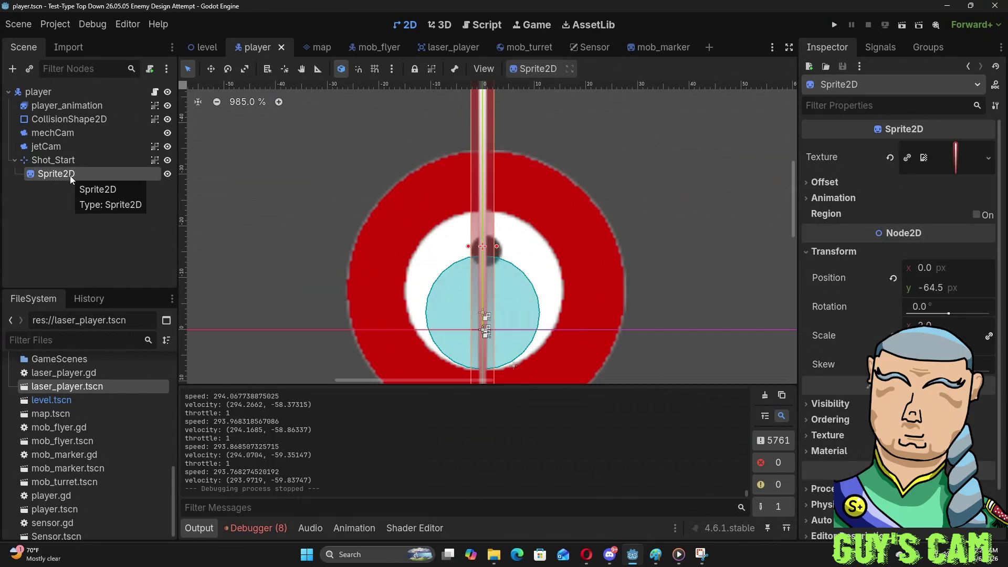
click(74, 166)
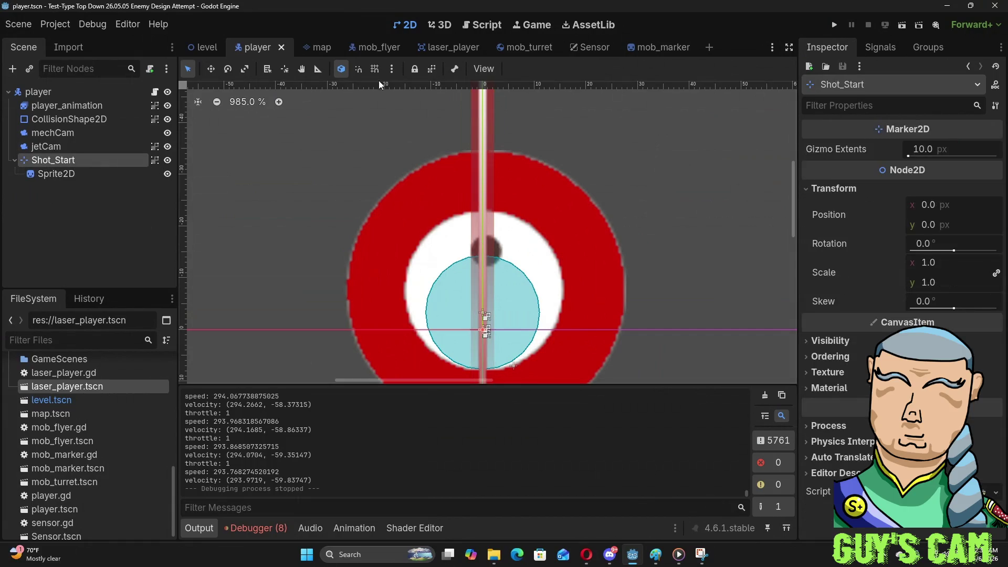
click(540, 48)
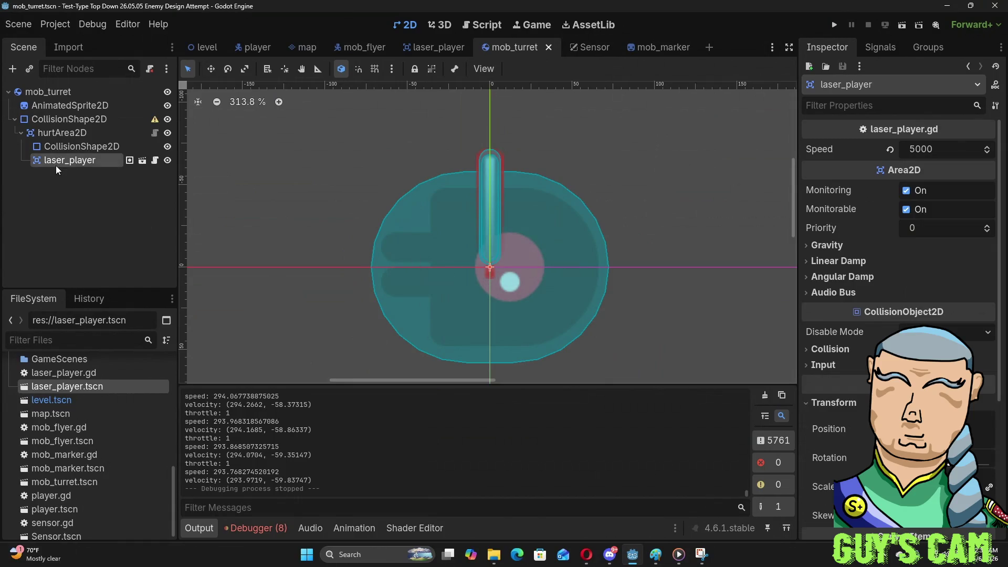
Delete the turret's laser node and copy Shot_Start with its Sprite2D from the player scene.
key(Delete)
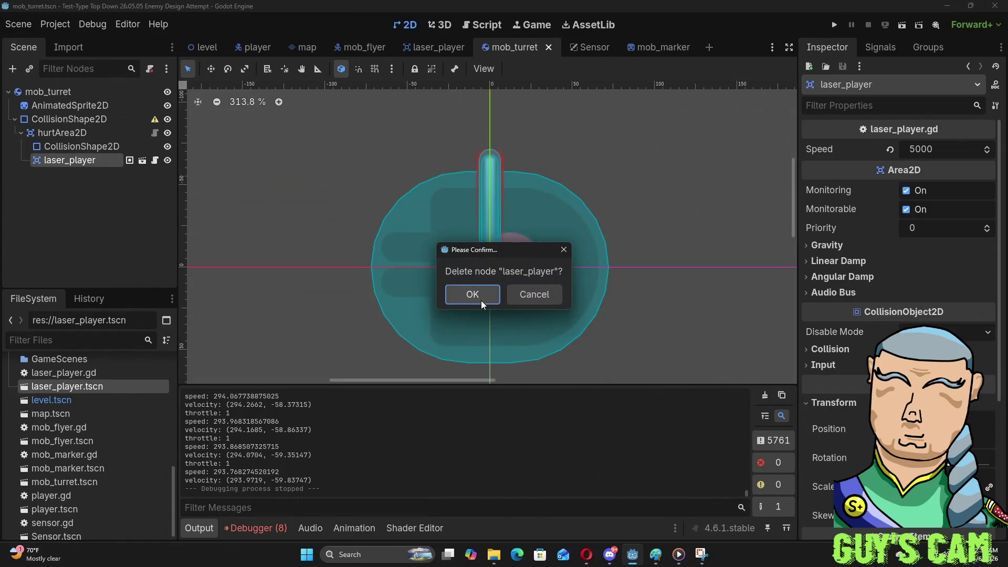
click(485, 299)
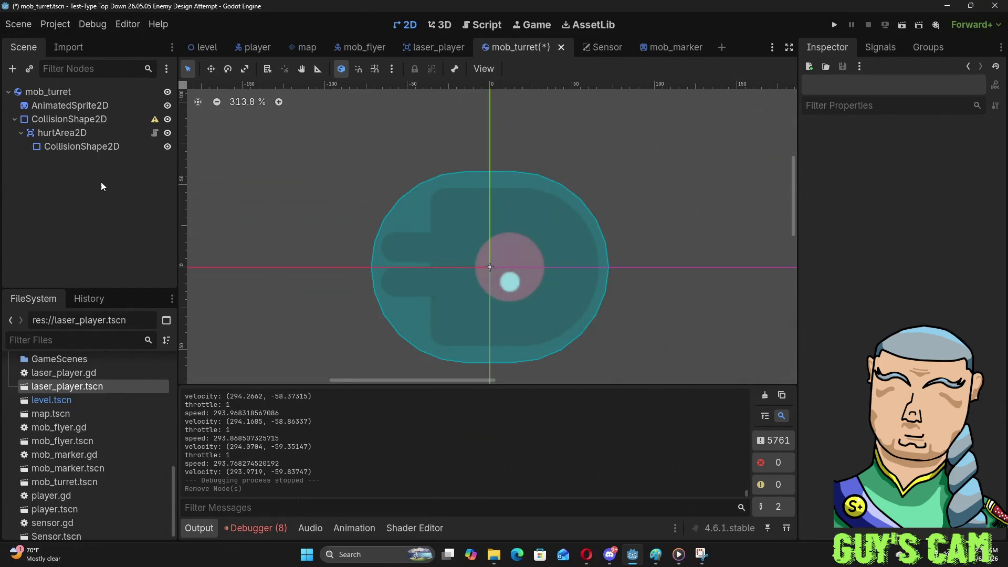
click(437, 52)
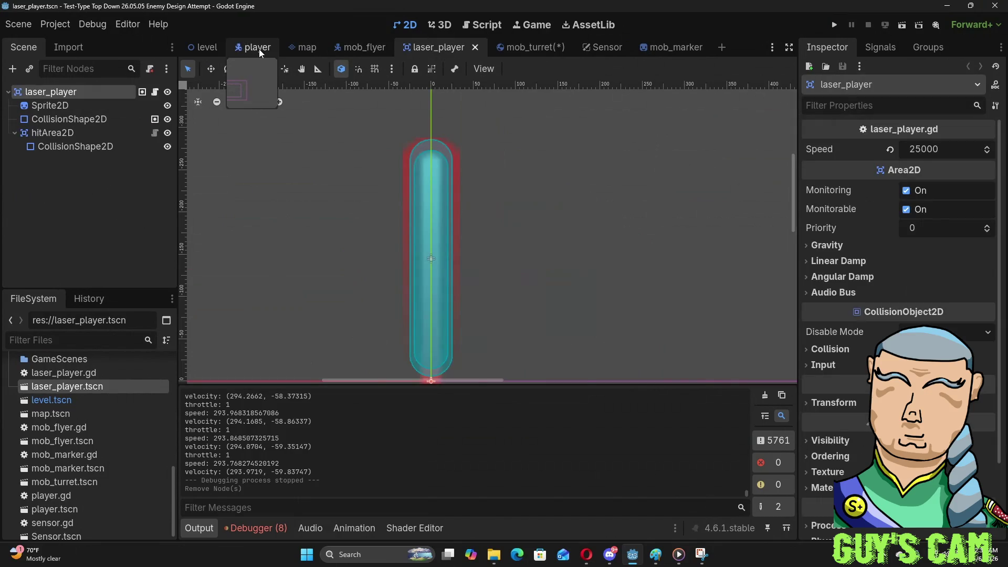
click(258, 48)
scroll(481, 329, up, 1)
scroll(481, 329, down, 2)
scroll(481, 329, up, 1)
scroll(481, 329, down, 1)
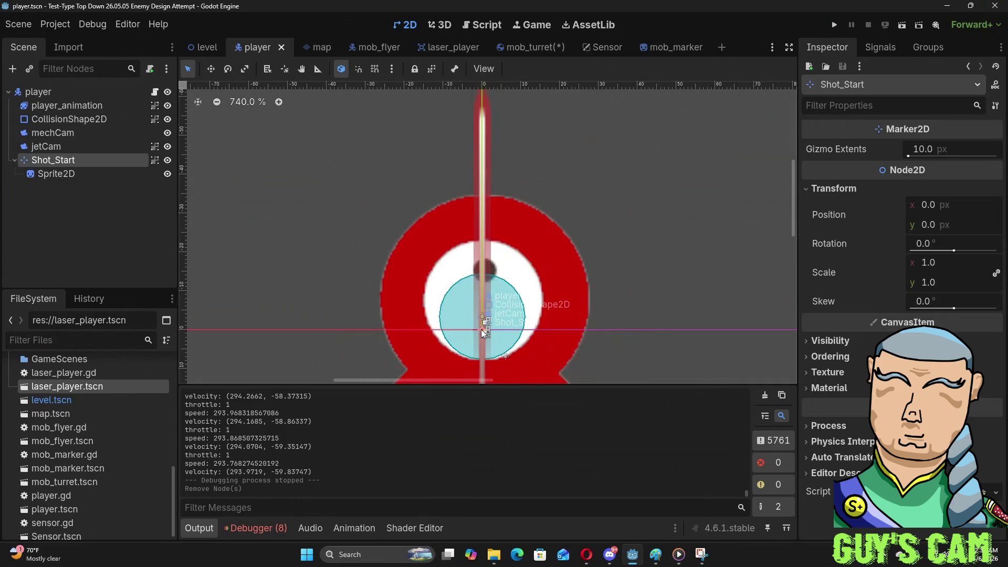
click(56, 173)
ctrl+click(61, 162)
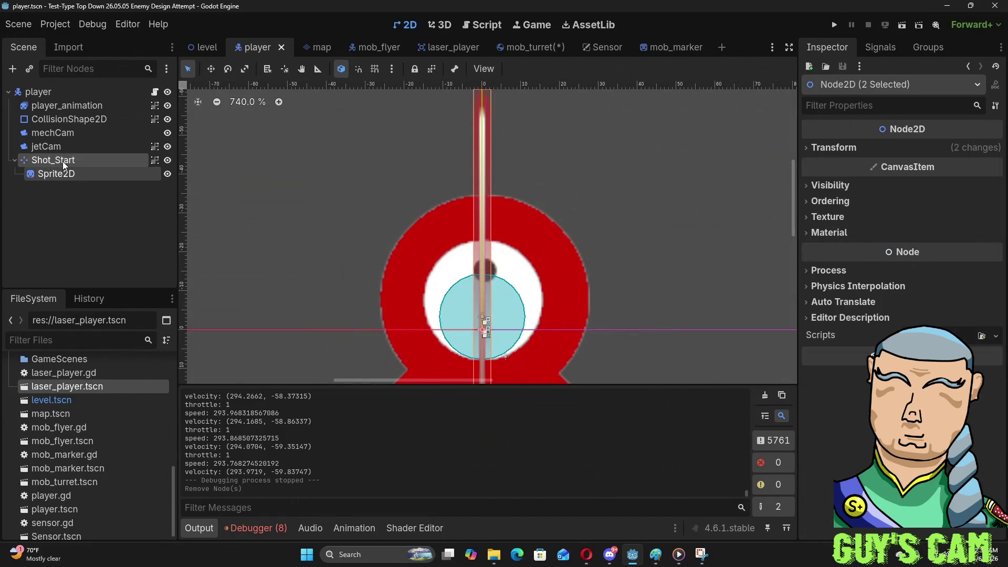
right_click(69, 164)
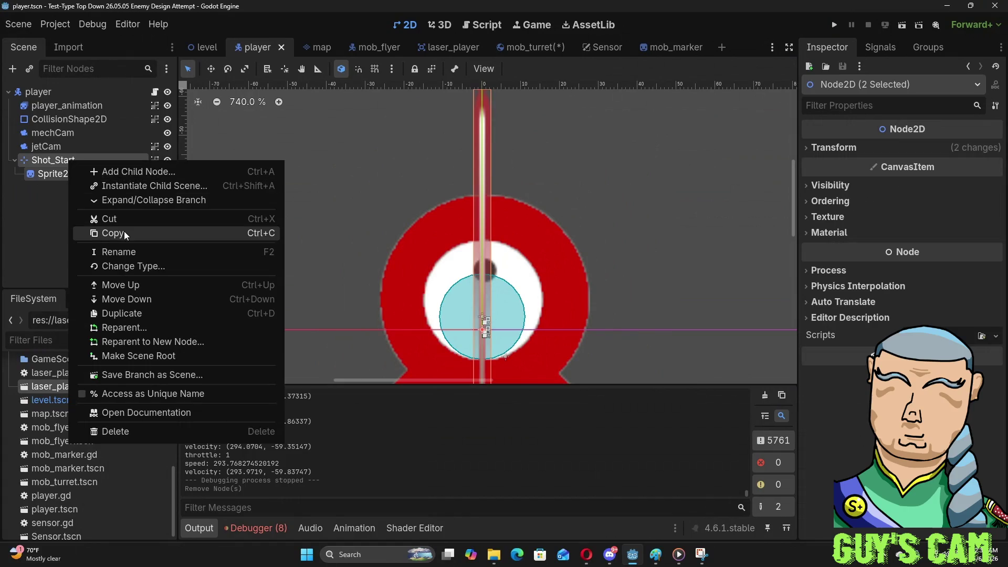
click(124, 232)
Paste Shot_Start and Sprite2D under mob_turret and shorten the laser sprite to scale (2.0, 3.34).
click(505, 53)
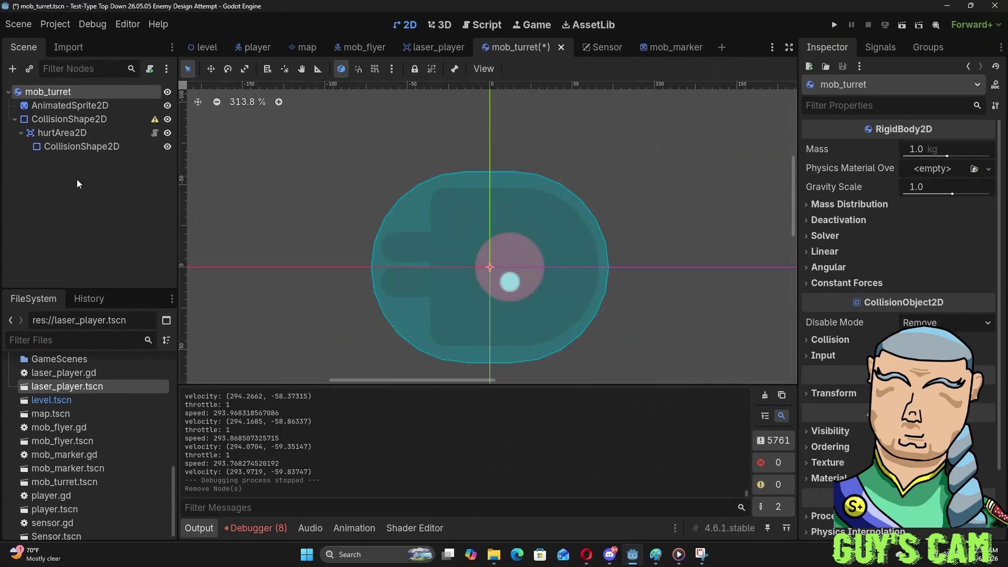
right_click(52, 93)
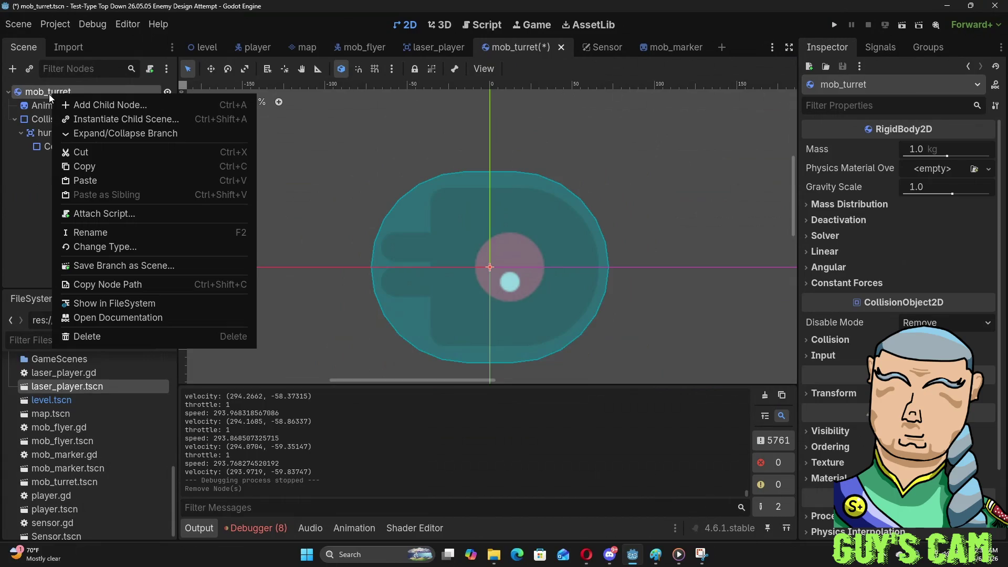
click(86, 180)
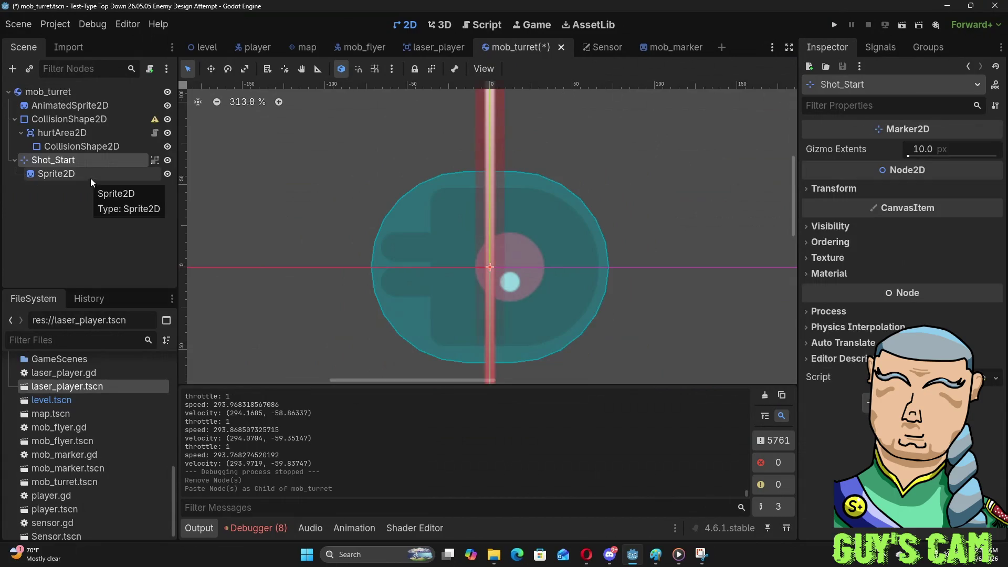
scroll(590, 294, down, 3)
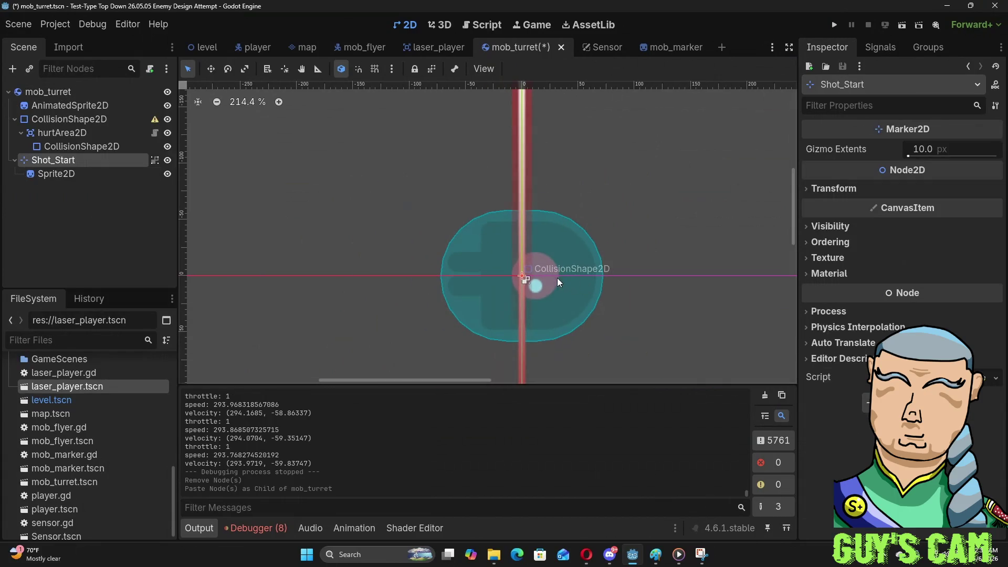
scroll(556, 278, down, 4)
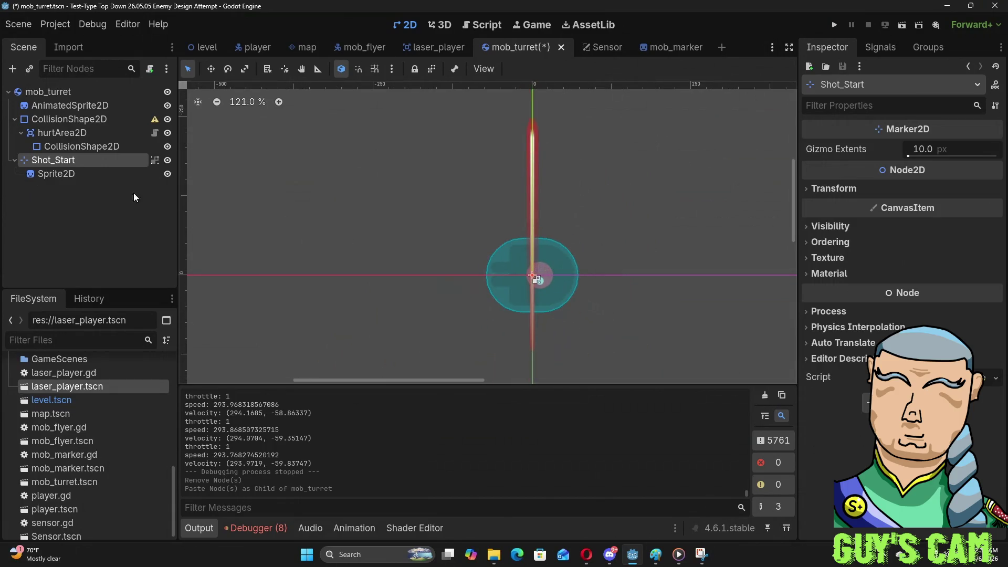
click(52, 175)
drag(532, 118, 526, 239)
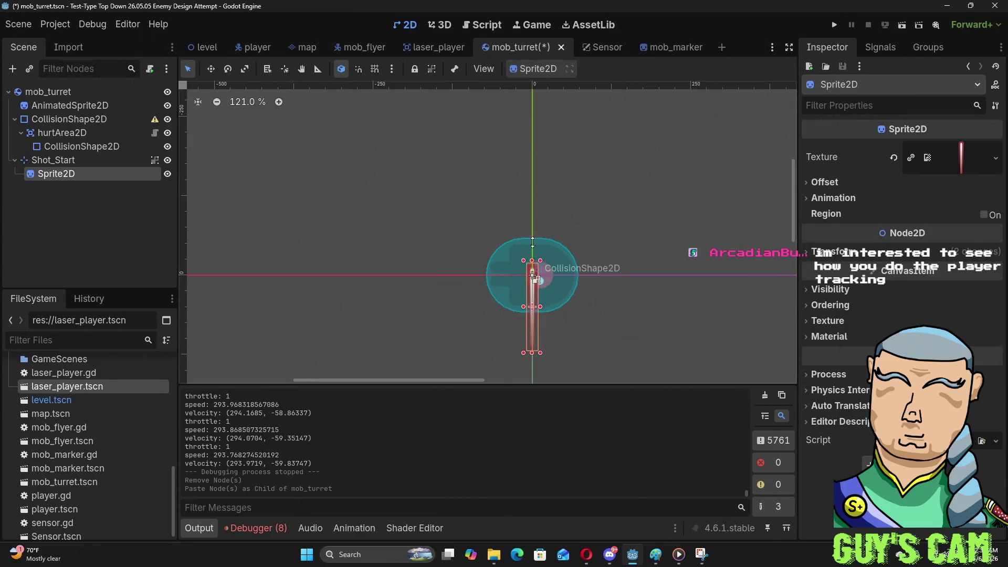
mouse_move(532, 326)
mouse_down()
mouse_move(532, 306)
mouse_move(533, 325)
mouse_up()
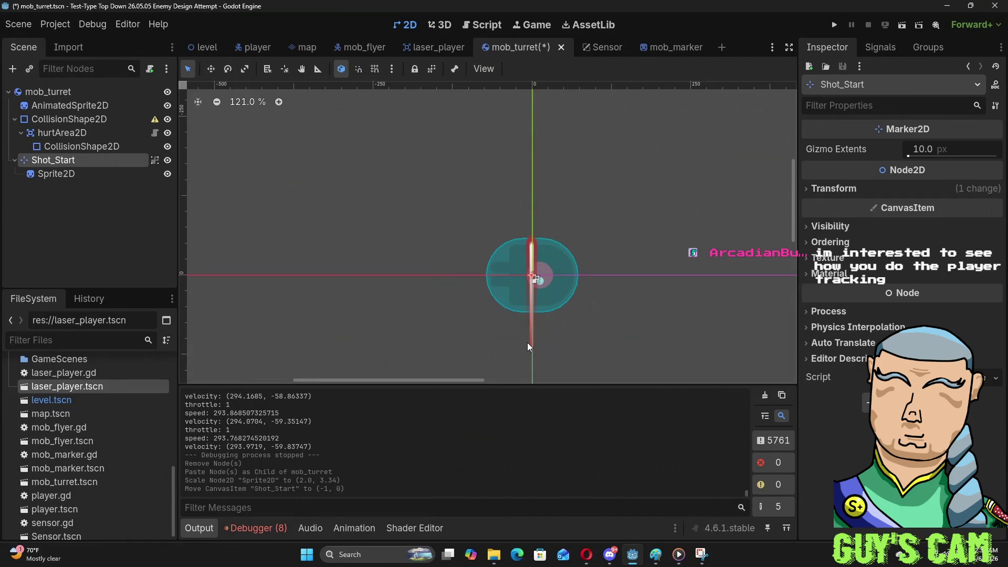
Move the Shot_Start marker up to the turret's front at (0, -68).
scroll(562, 336, up, 3)
click(509, 347)
mouse_move(508, 347)
mouse_down()
mouse_move(500, 348)
mouse_move(511, 270)
mouse_move(507, 122)
mouse_up()
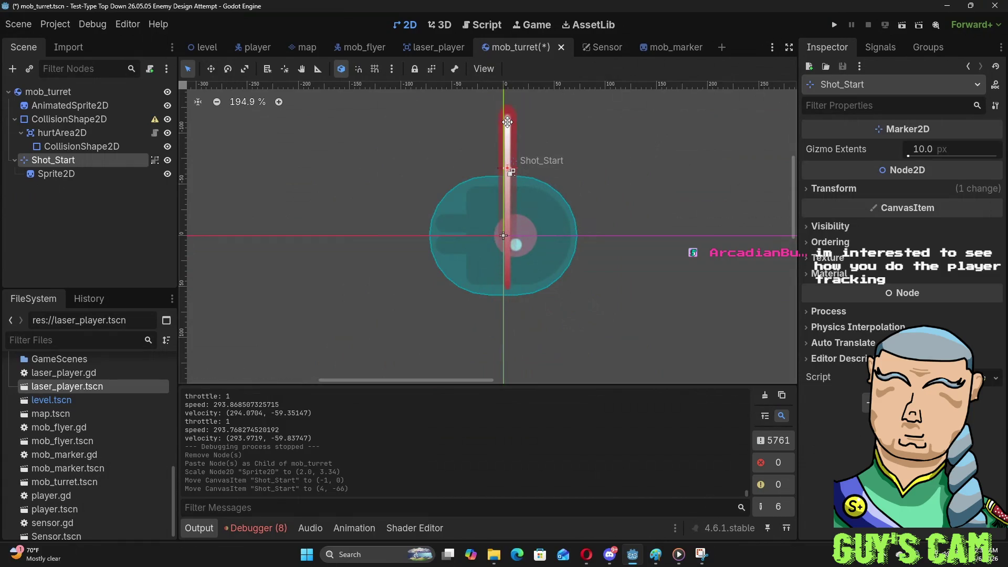
mouse_move(508, 169)
mouse_down()
mouse_move(508, 187)
mouse_move(504, 167)
mouse_up()
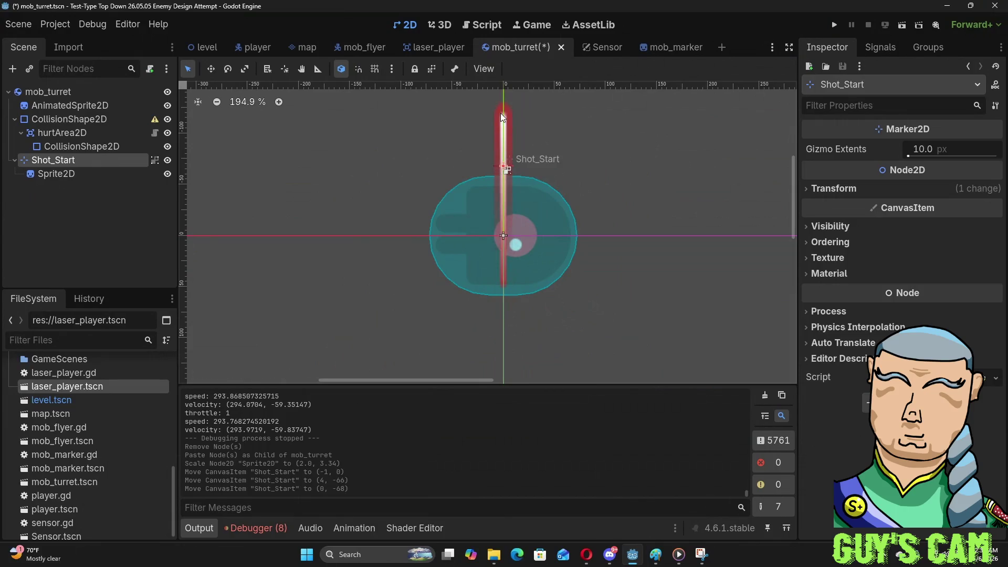
Shorten the laser sprite further to scale (2.0, 2.64).
click(58, 174)
mouse_move(504, 100)
mouse_down()
mouse_move(503, 173)
mouse_move(503, 145)
mouse_up()
click(562, 138)
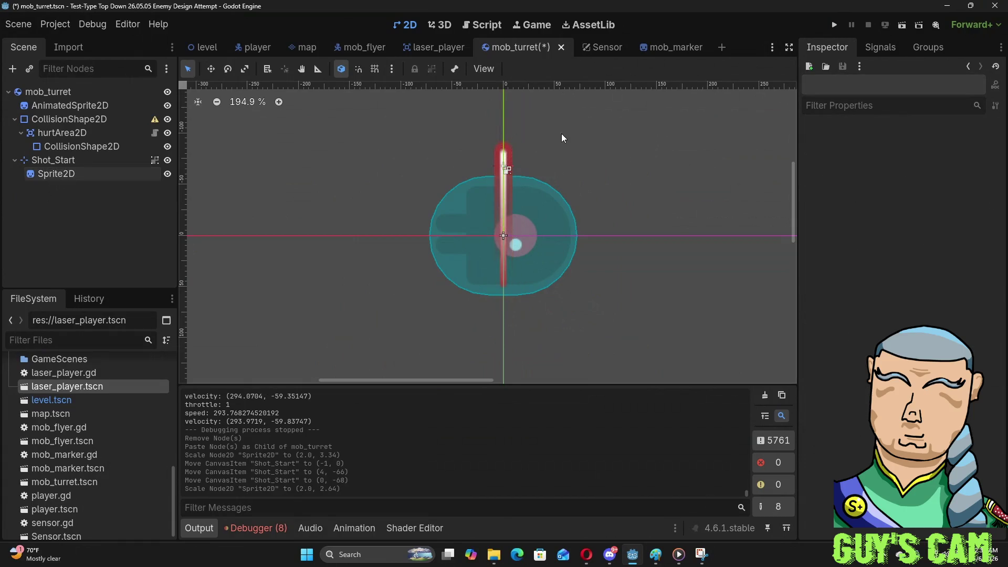
click(503, 163)
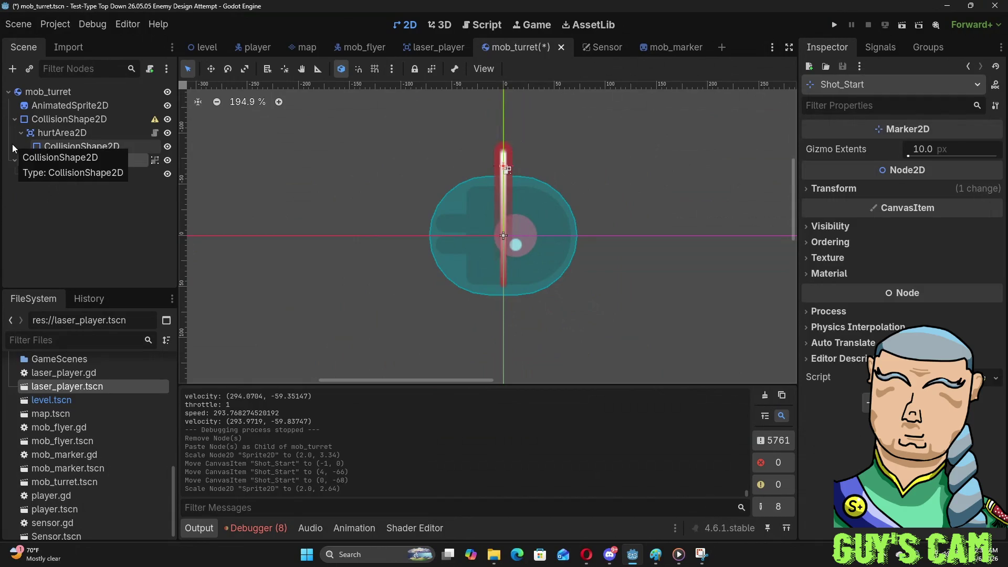
click(329, 156)
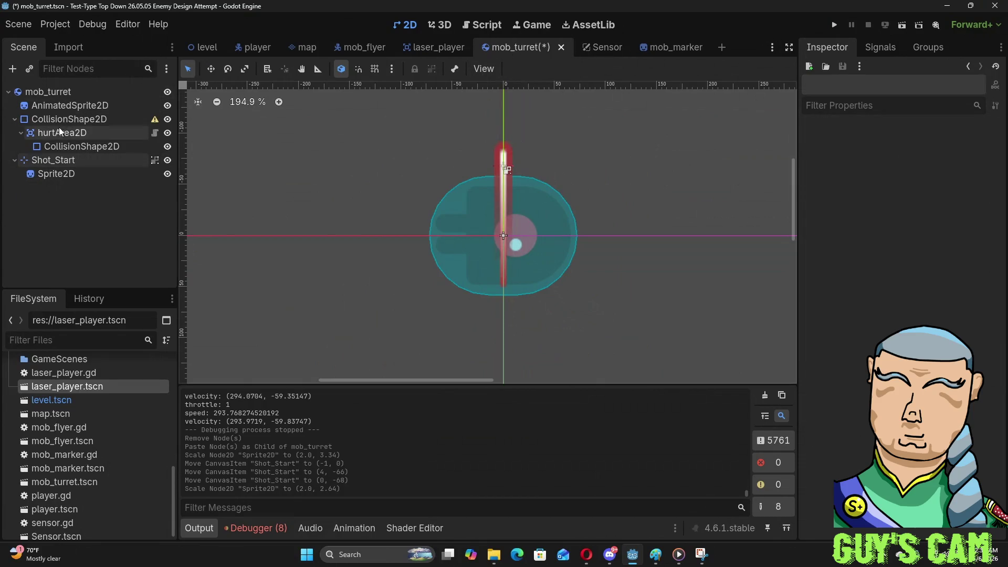
right_click(73, 90)
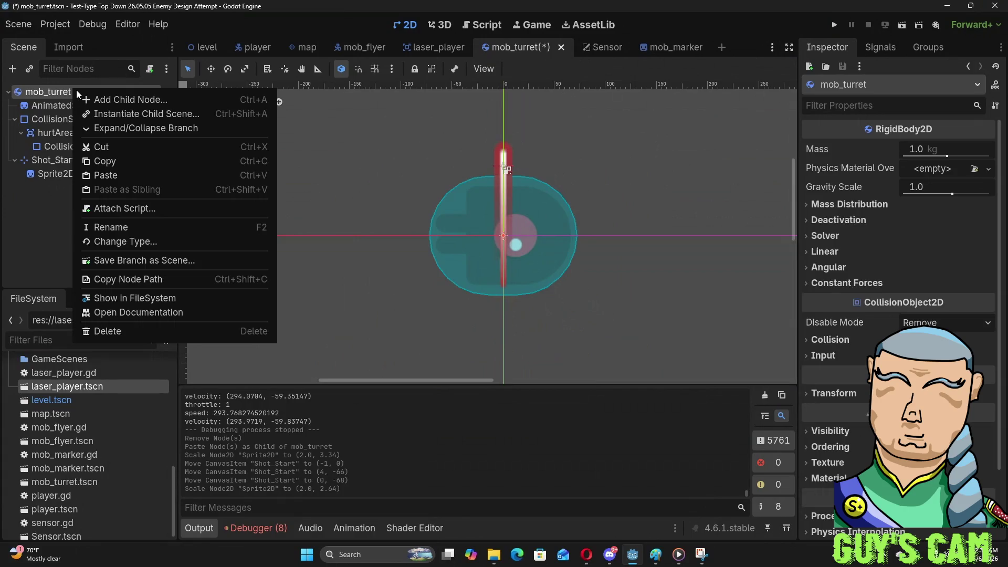
Attach a new mob_turret.gd script extending RigidBody2D to mob_turret, then go to the player scene.
click(115, 209)
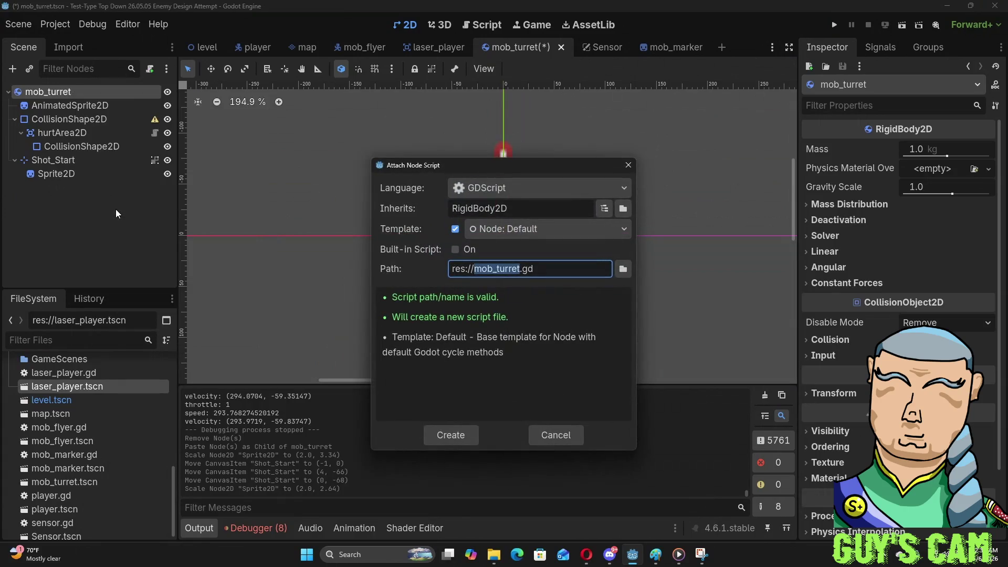
click(463, 435)
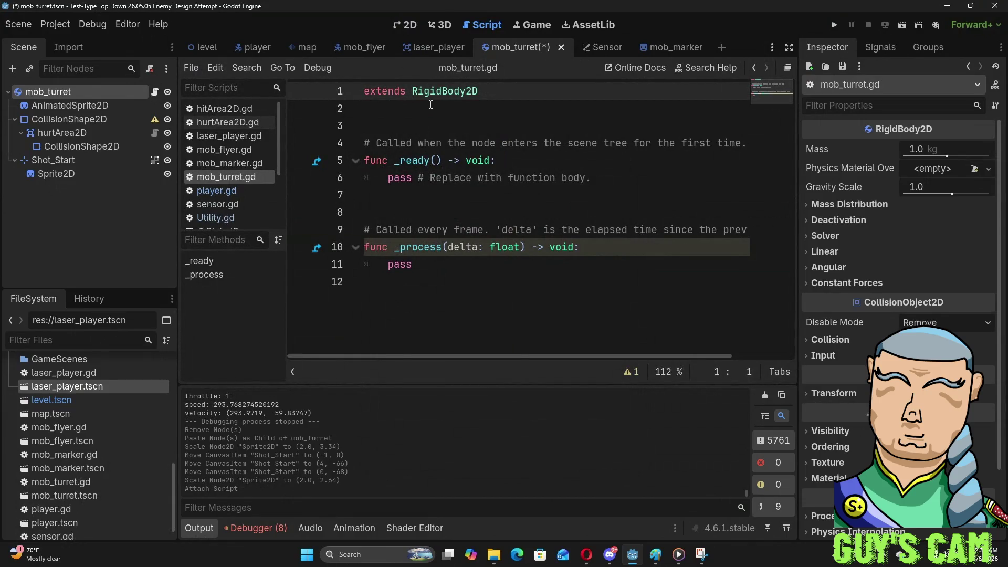
click(497, 110)
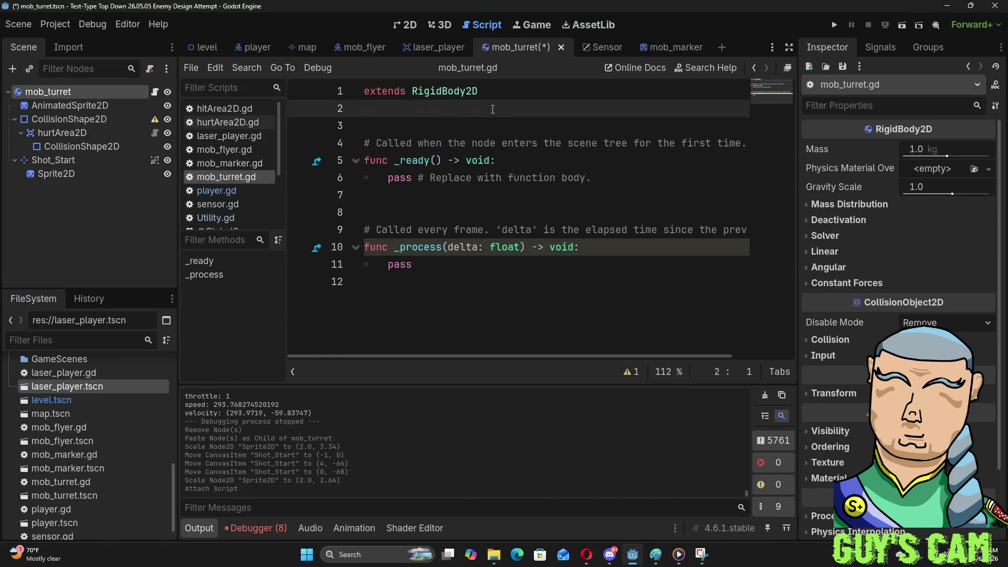
click(257, 47)
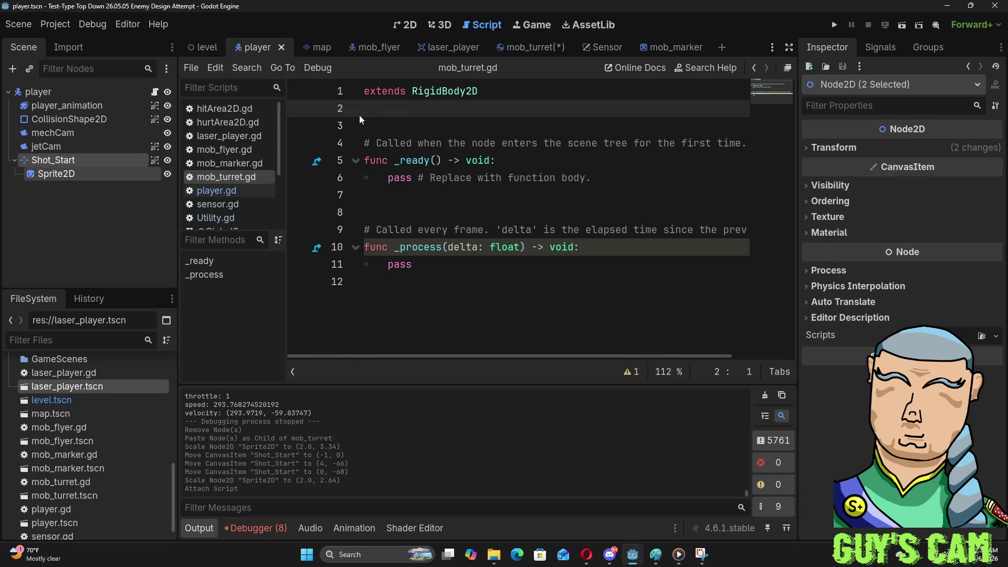
Copy the aim_correction code on lines 174–182 of player.gd.
click(223, 190)
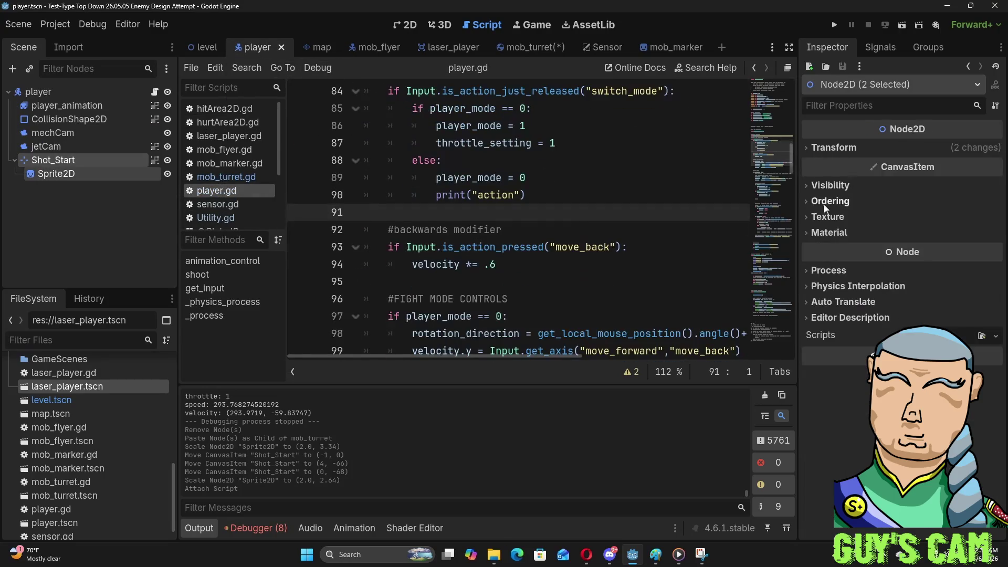
mouse_move(790, 154)
mouse_down()
mouse_move(786, 250)
mouse_move(767, 307)
mouse_up()
mouse_move(766, 309)
mouse_down()
mouse_move(771, 333)
mouse_move(759, 194)
mouse_move(753, 342)
mouse_move(754, 302)
mouse_move(753, 313)
mouse_up()
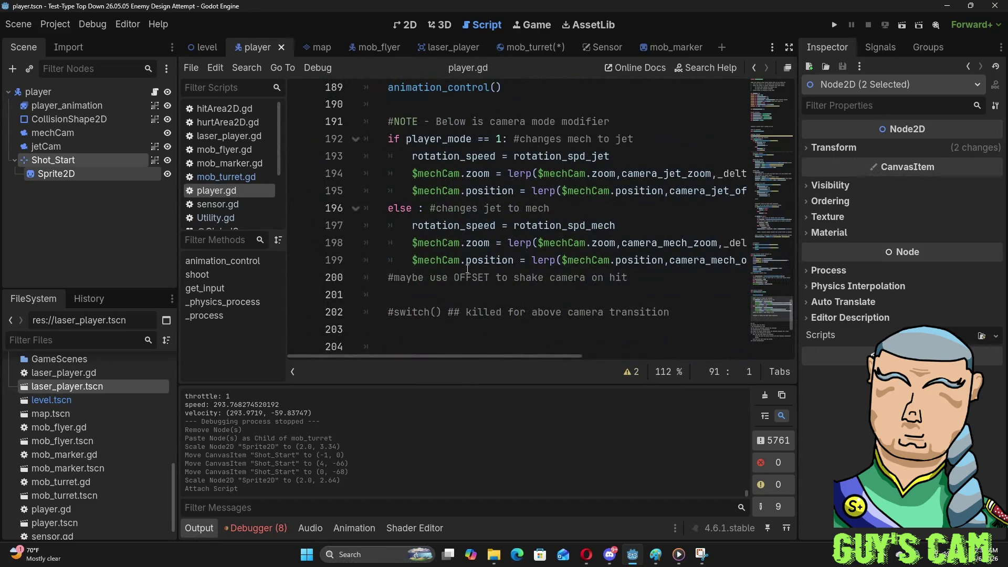
scroll(516, 206, up, 4)
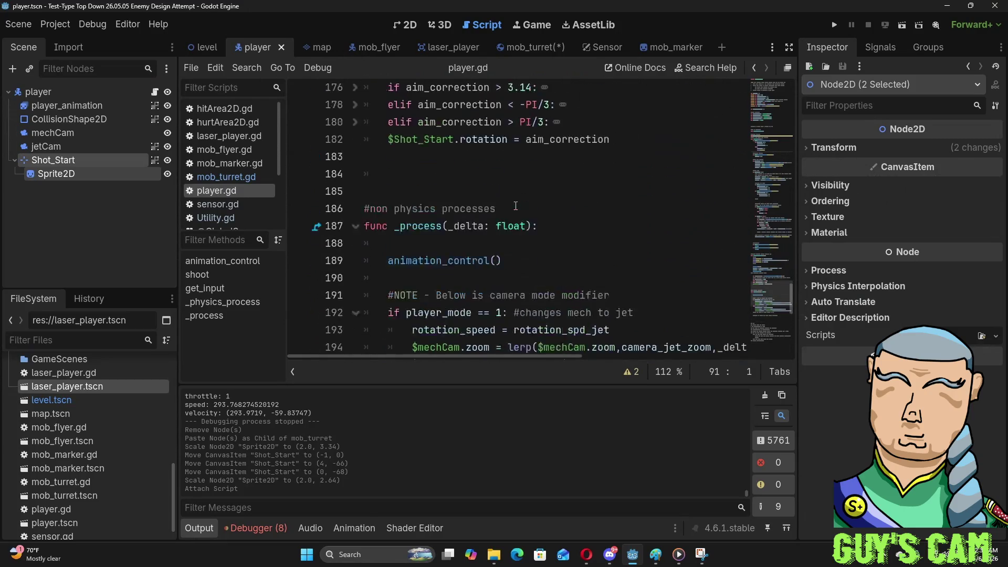
scroll(516, 205, up, 3)
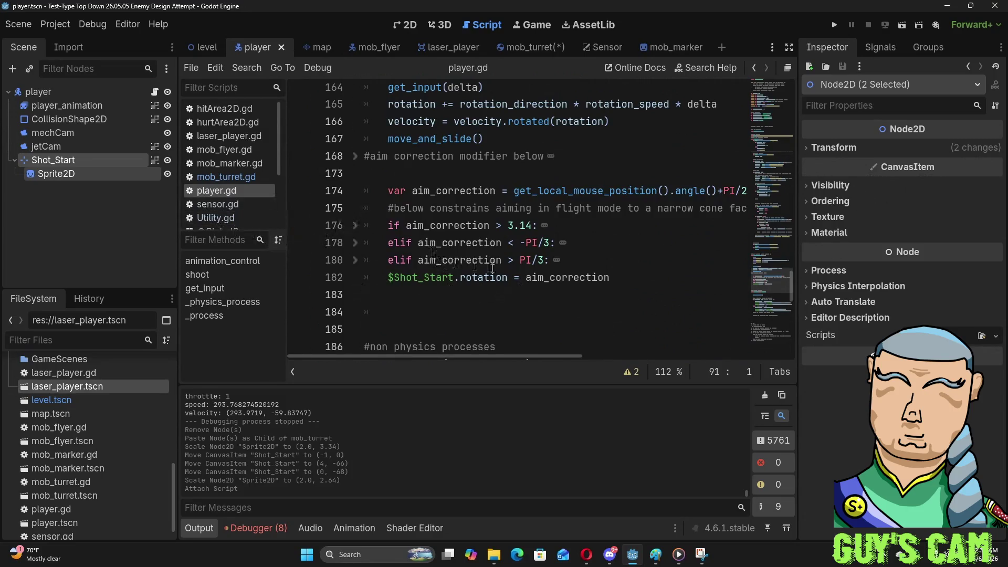
scroll(492, 268, up, 1)
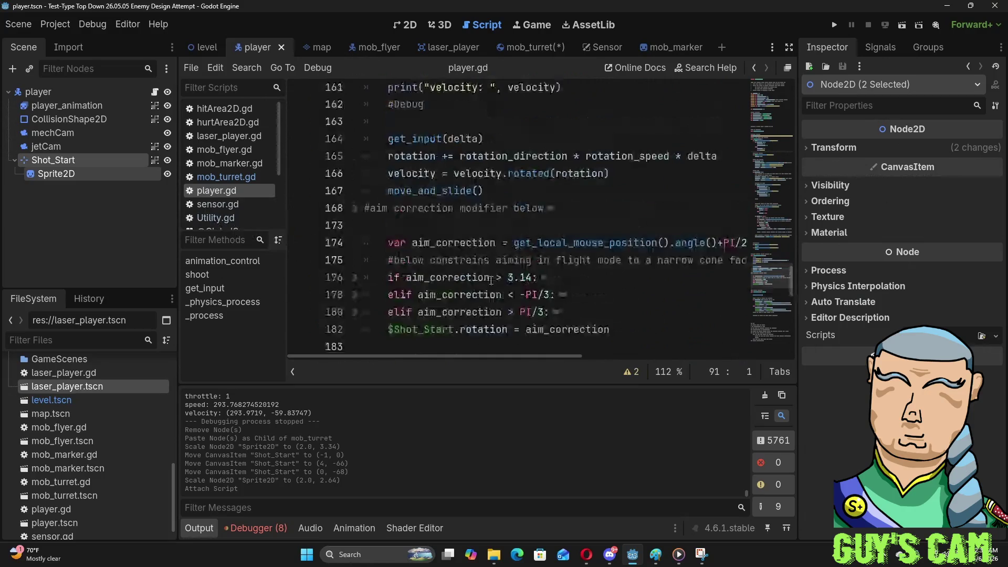
drag(389, 243, 629, 337)
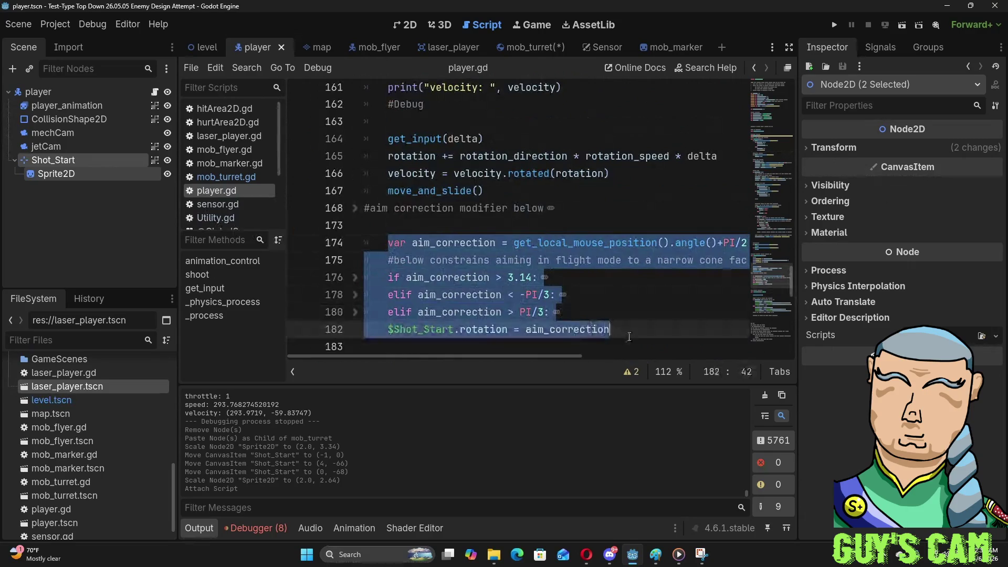
scroll(576, 229, up, 3)
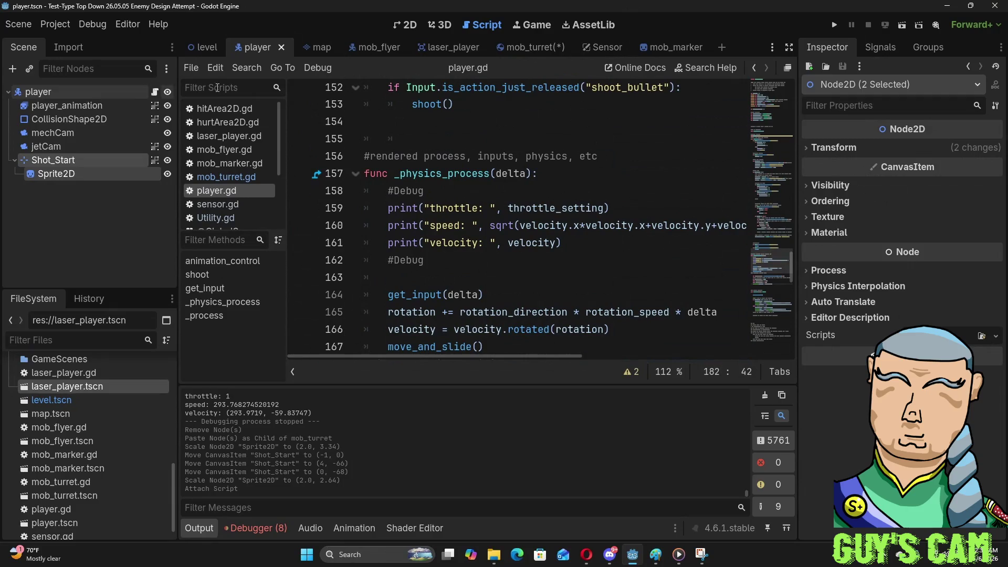
Return to the mob_turret scene and bring up its mob_turret.gd script.
click(518, 47)
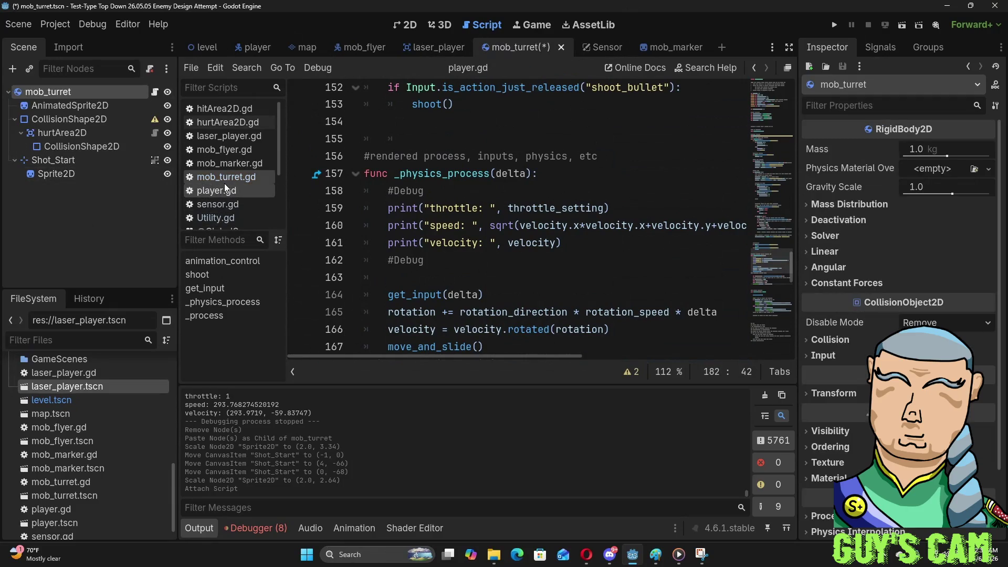
scroll(225, 184, down, 2)
scroll(239, 192, down, 2)
scroll(237, 197, up, 4)
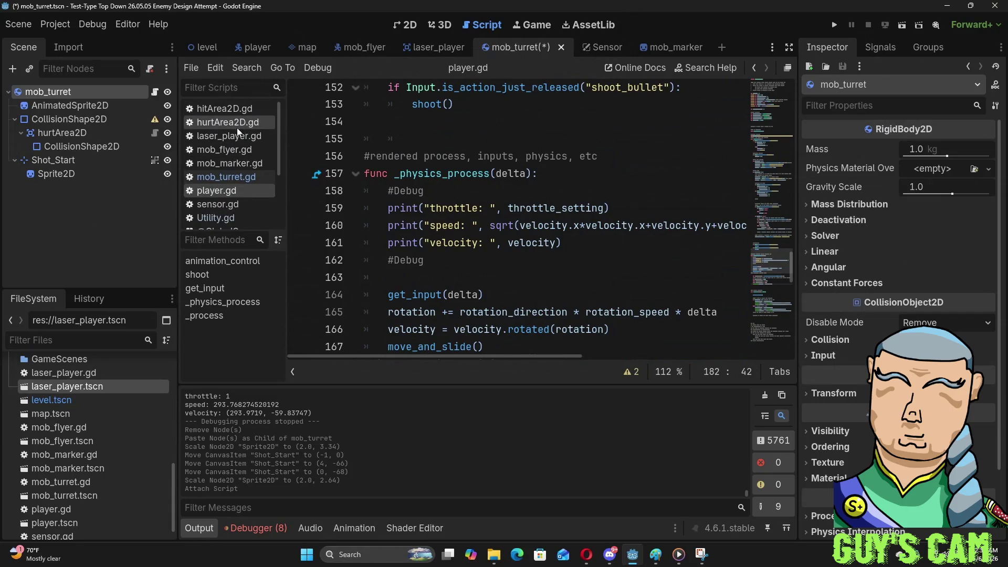
click(243, 181)
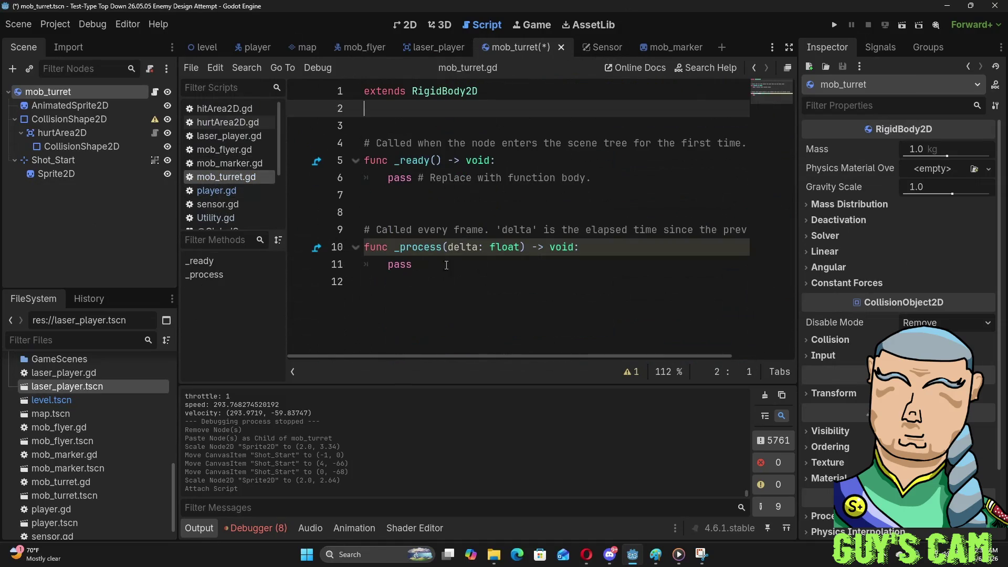
Replace the placeholder pass in _process with the pasted aim_correction block.
double_click(398, 265)
key(BackSpace)
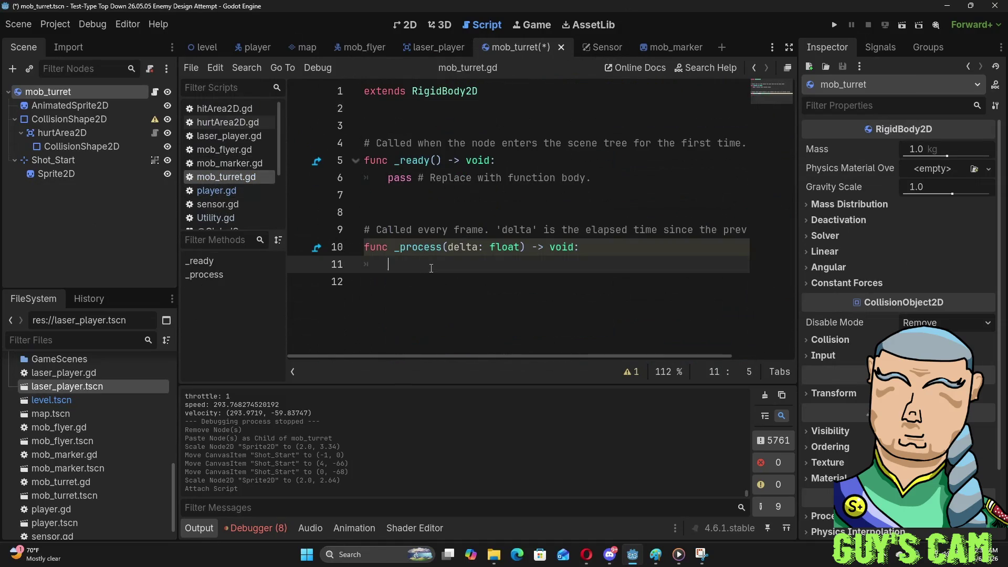
key(ctrl+v)
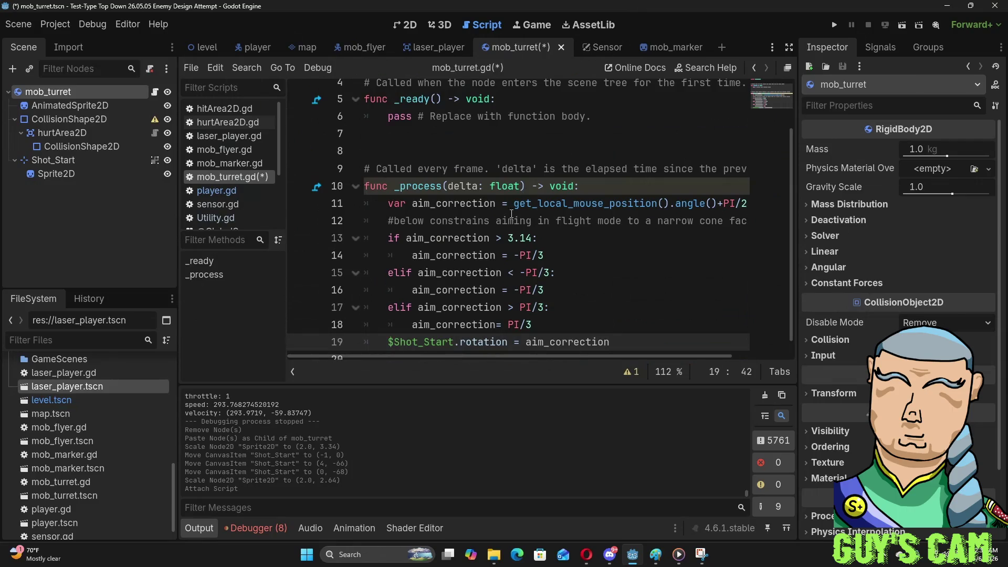
Change line 11's mouse-based angle to look_at($player.global_position).
drag(514, 205, 763, 209)
text(get)
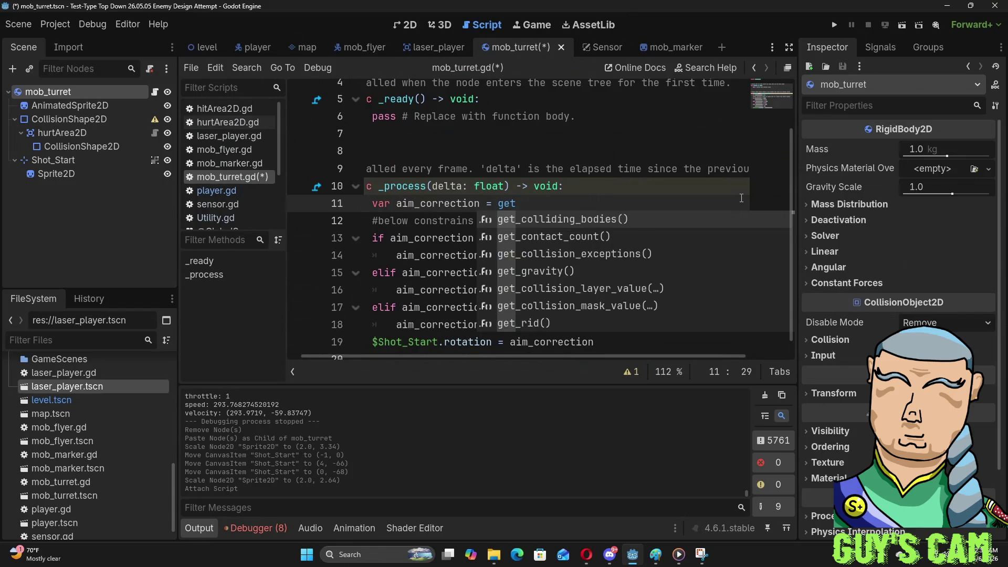
text(_)
key(BackSpace)
key(BackSpace)
key(BackSpace)
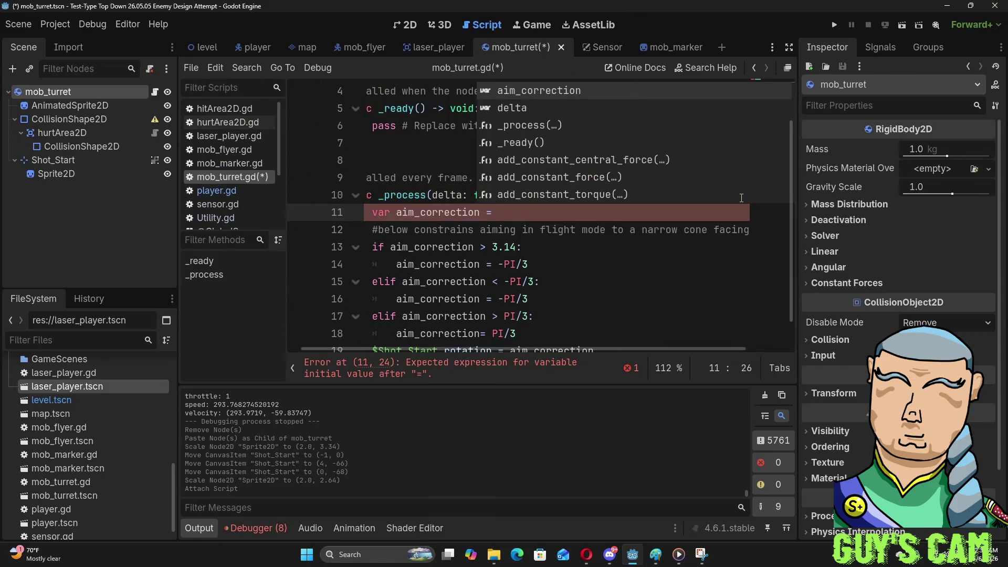
text(look_at()
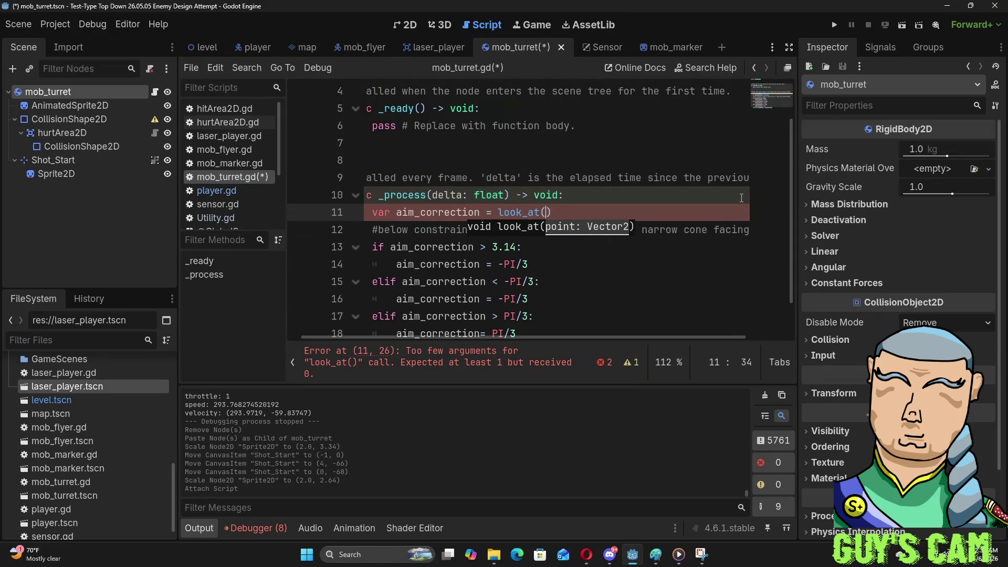
text(#pl)
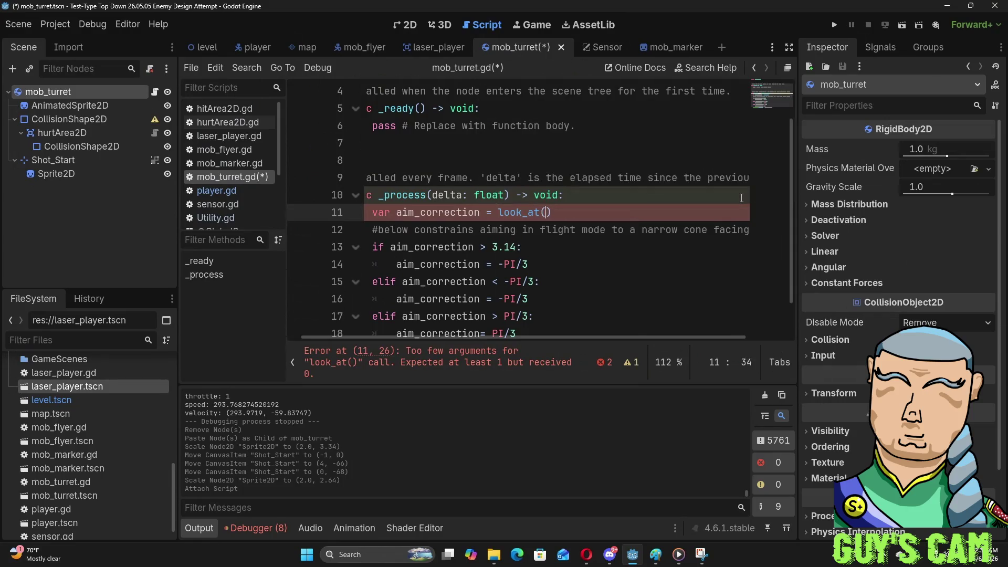
key(BackSpace)
key(BackSpace)
key(BackSpace)
text($pla)
text(yer)
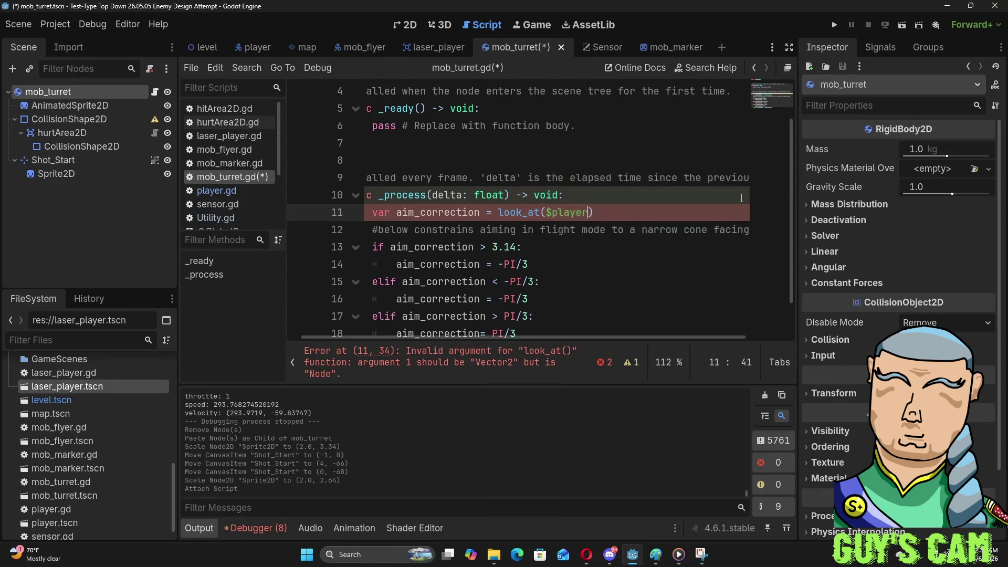
key(BackSpace)
key(BackSpace)
key(BackSpace)
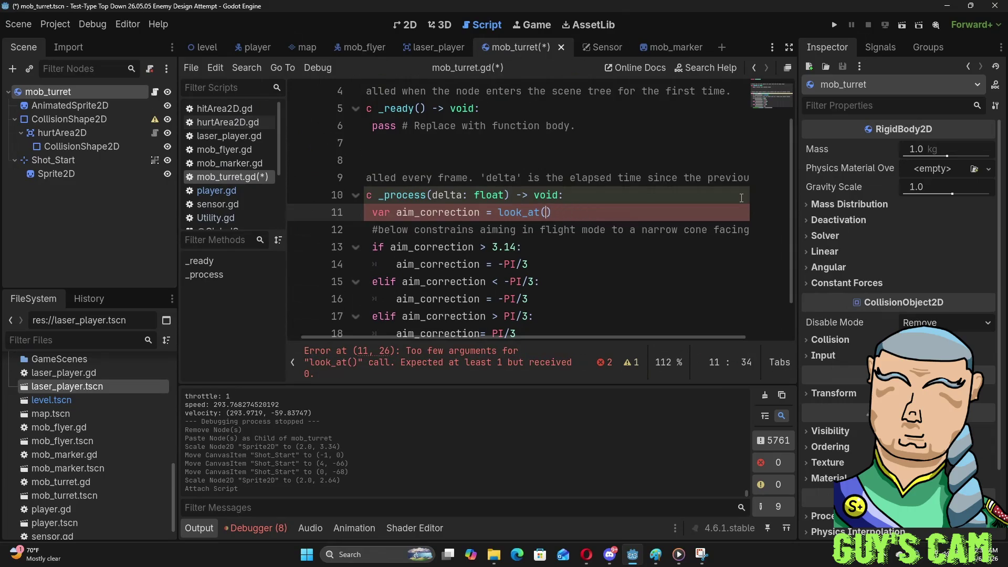
text(player)
key(Left)
key(Left)
key(Left)
key(Left)
key(Left)
text($)
key(Right)
key(Right)
key(Right)
text(.gl)
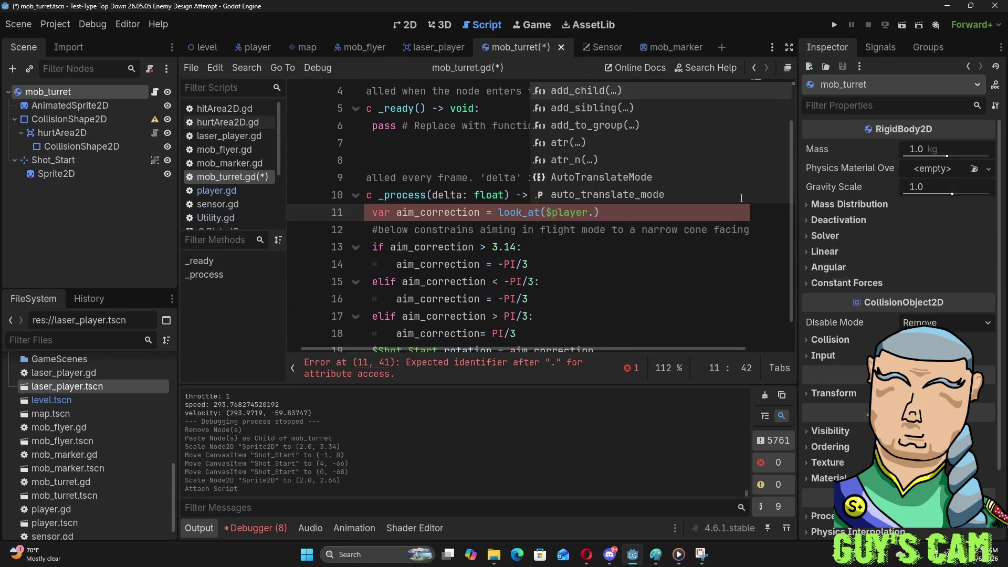
text(obal)
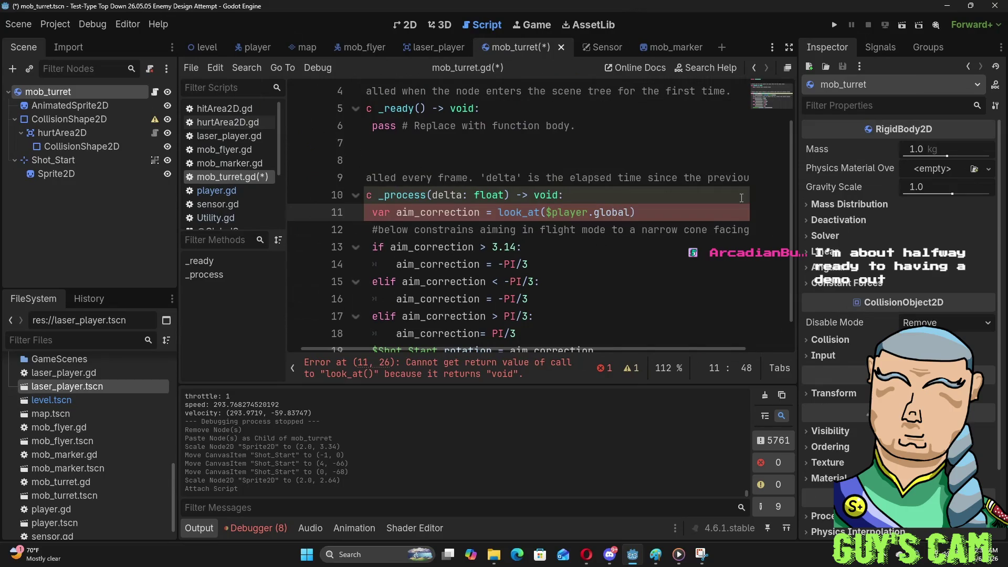
text(_position)
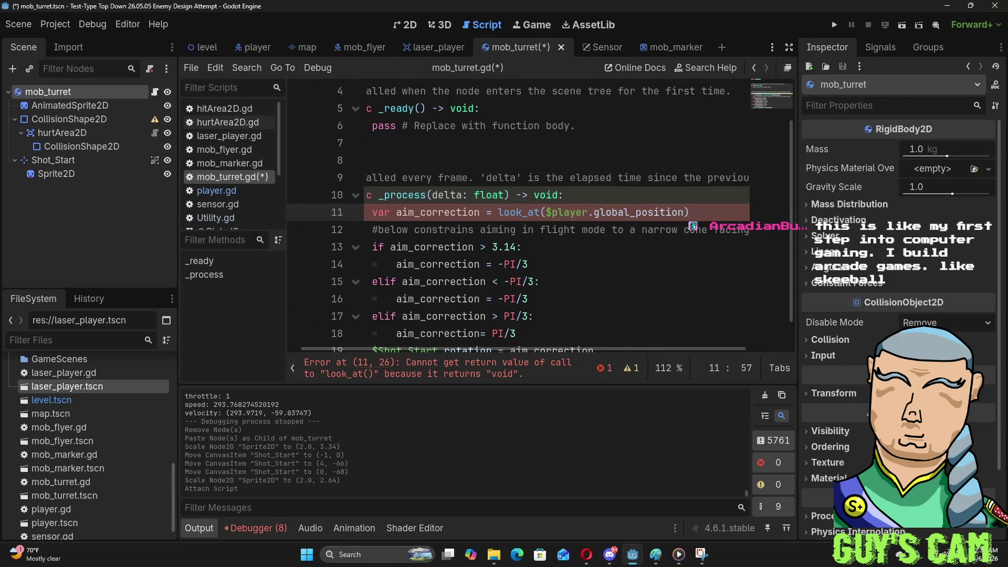
key(alt+Tab)
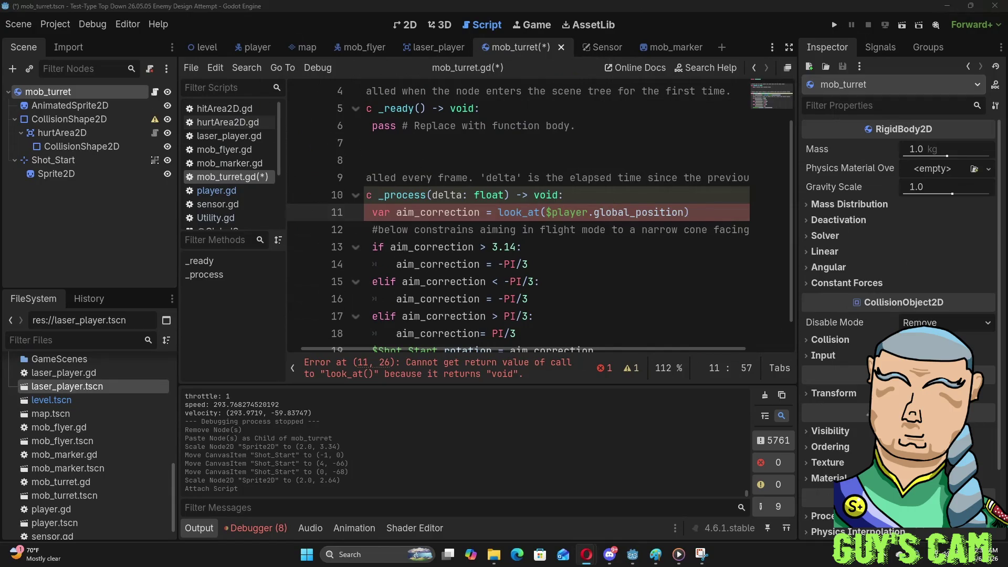
scroll(473, 184, up, 1)
click(429, 109)
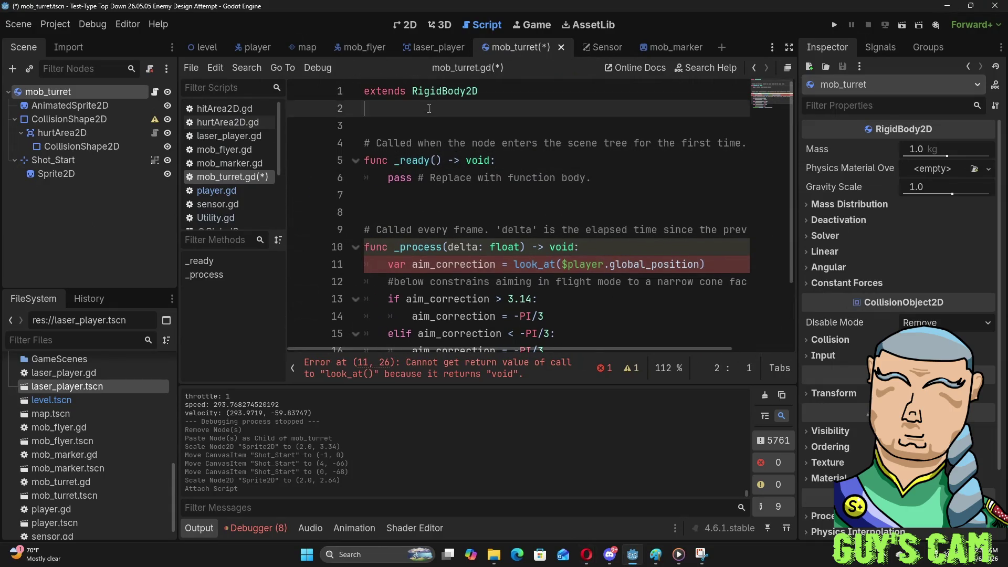
key(Return)
text(@)
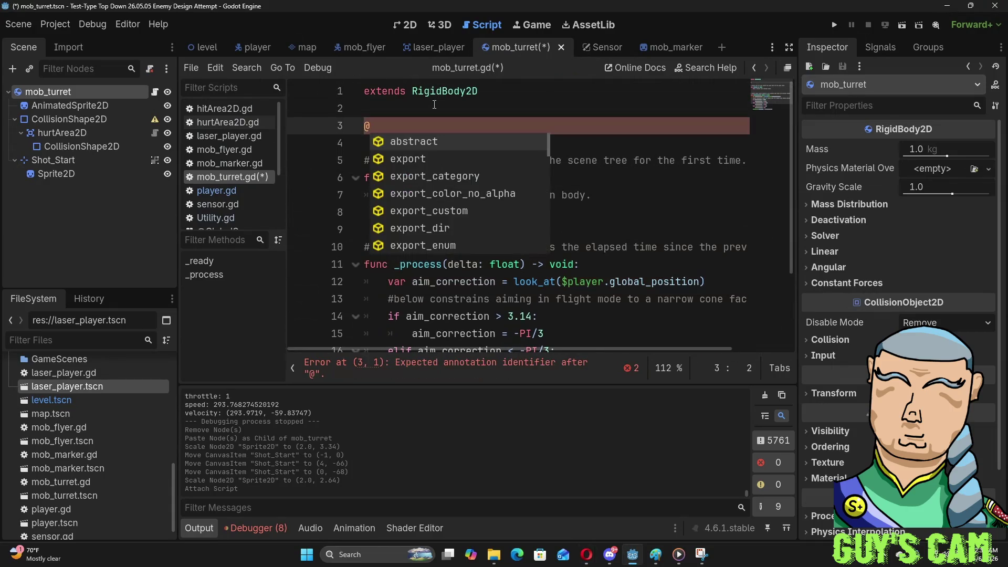
text(onread)
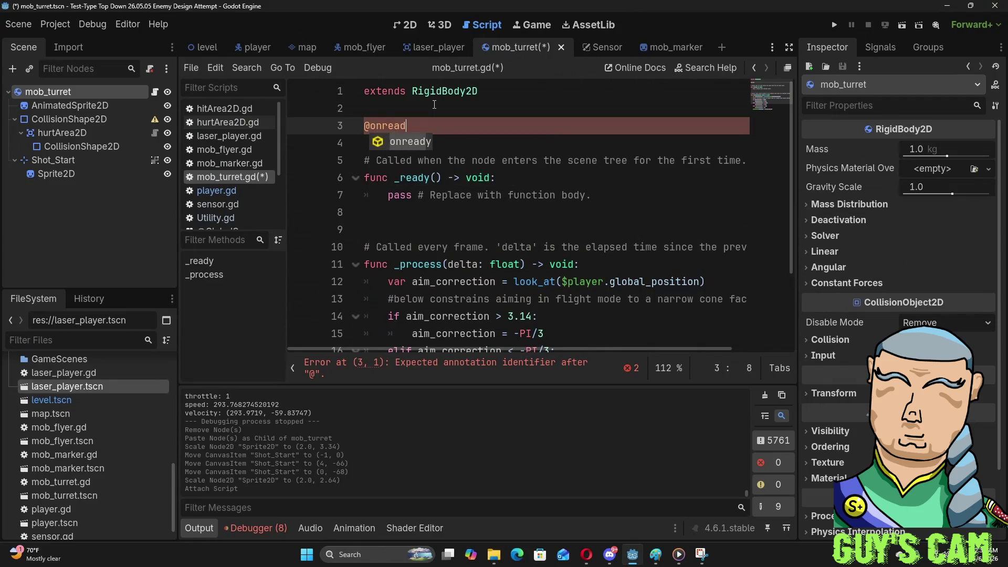
text(y var )
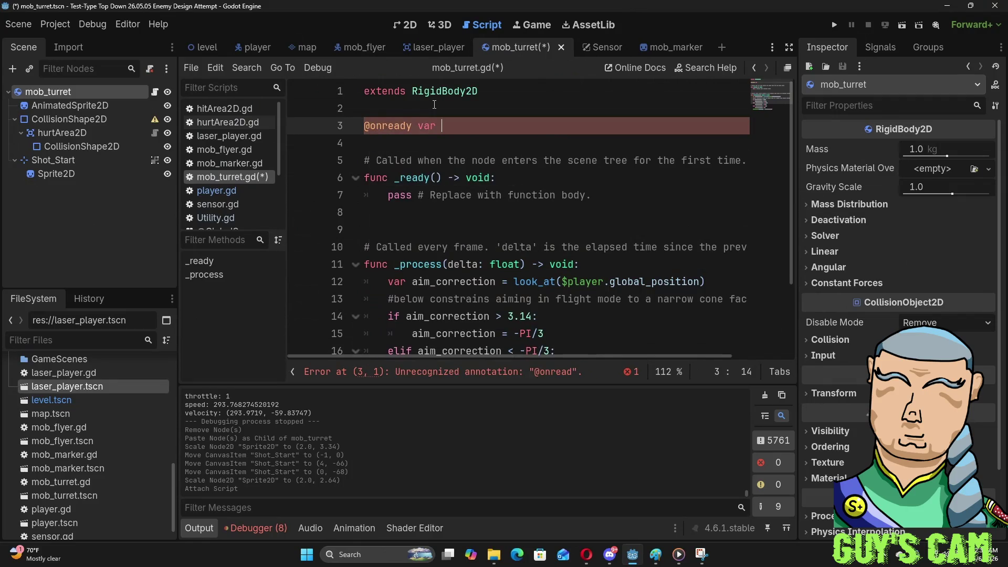
text(play)
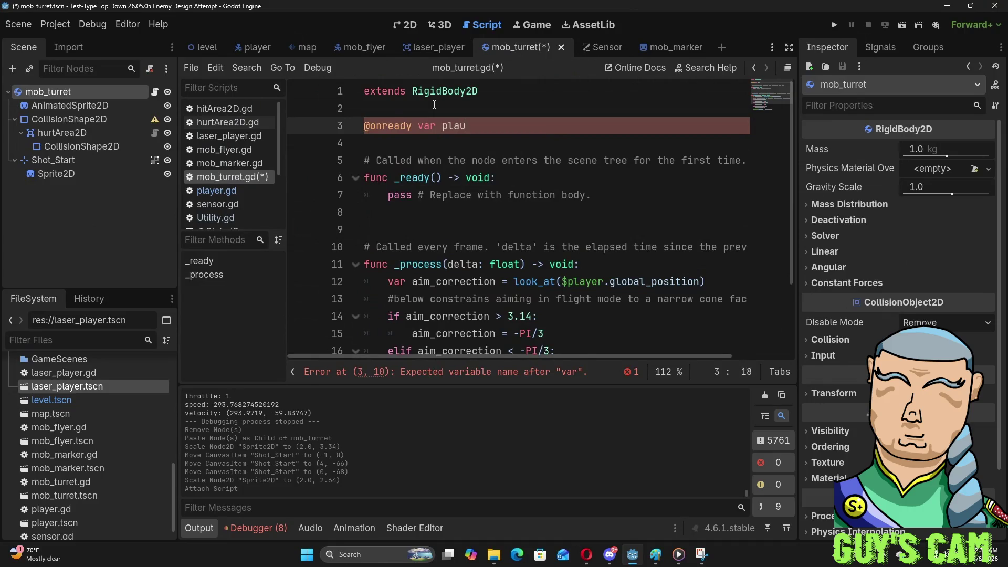
text(er )
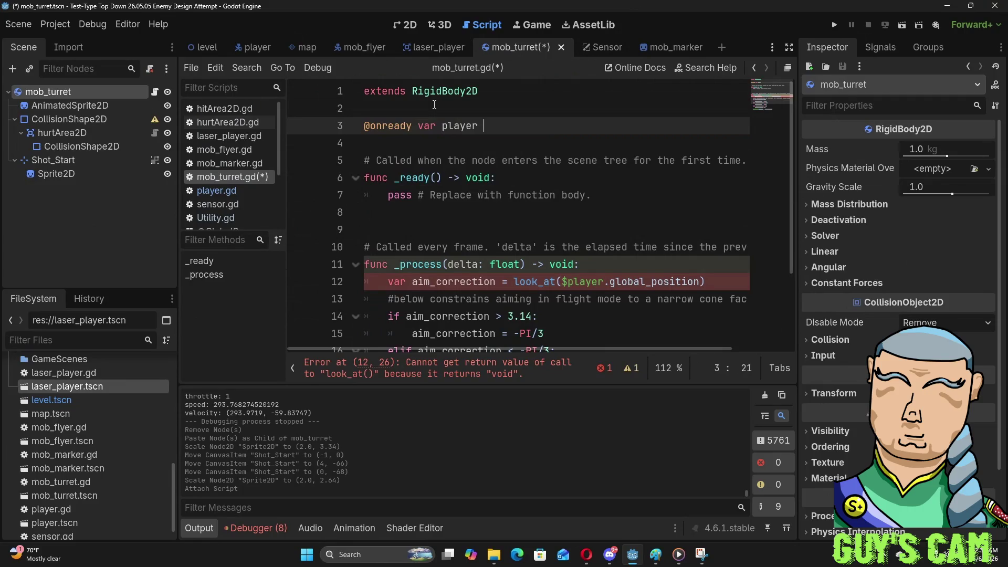
text(=)
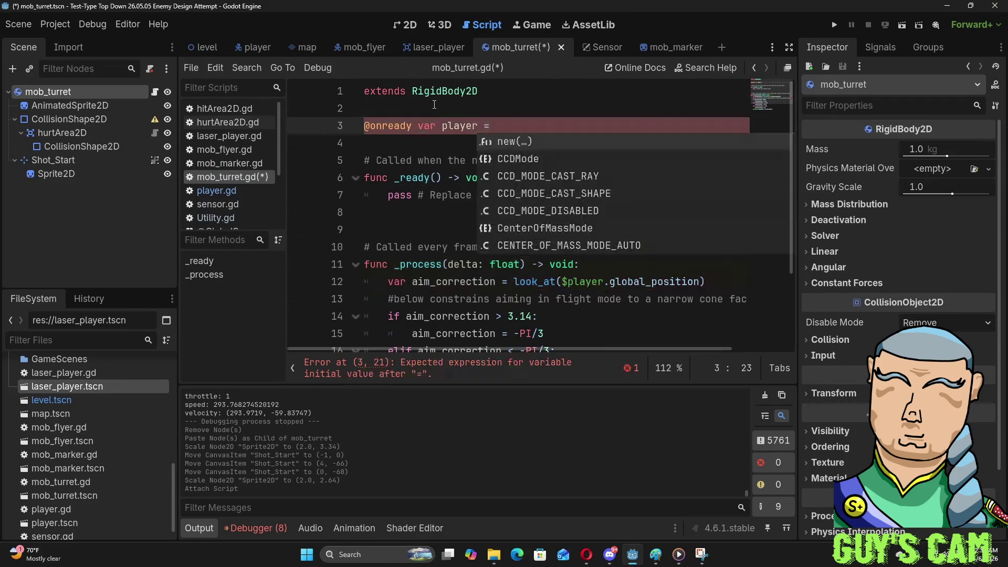
click(228, 193)
mouse_move(229, 193)
mouse_down()
mouse_move(213, 210)
mouse_move(226, 190)
mouse_up()
scroll(473, 210, up, 4)
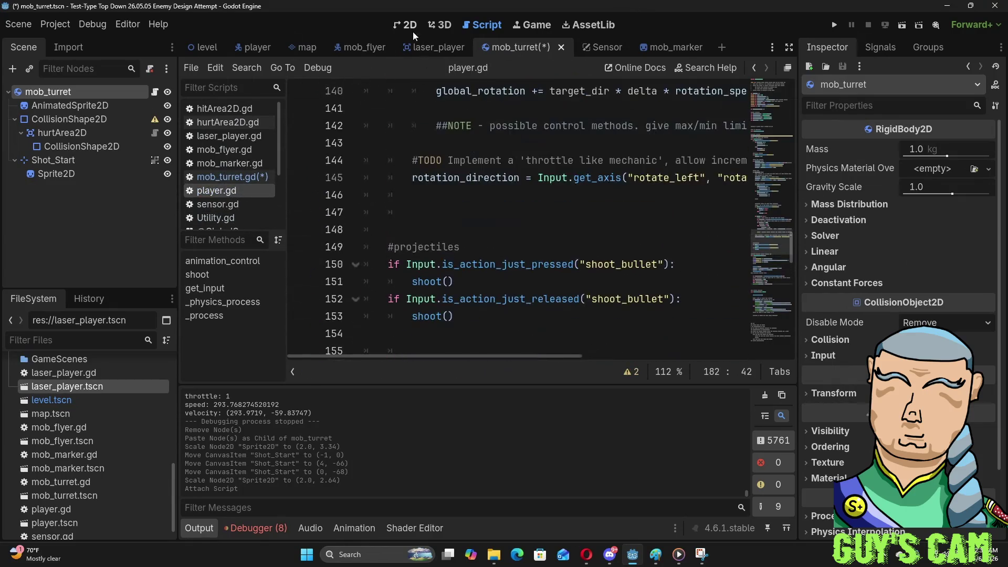
Switch to the level scene so its map, player and enemy_creep nodes show.
click(250, 47)
scroll(525, 210, up, 6)
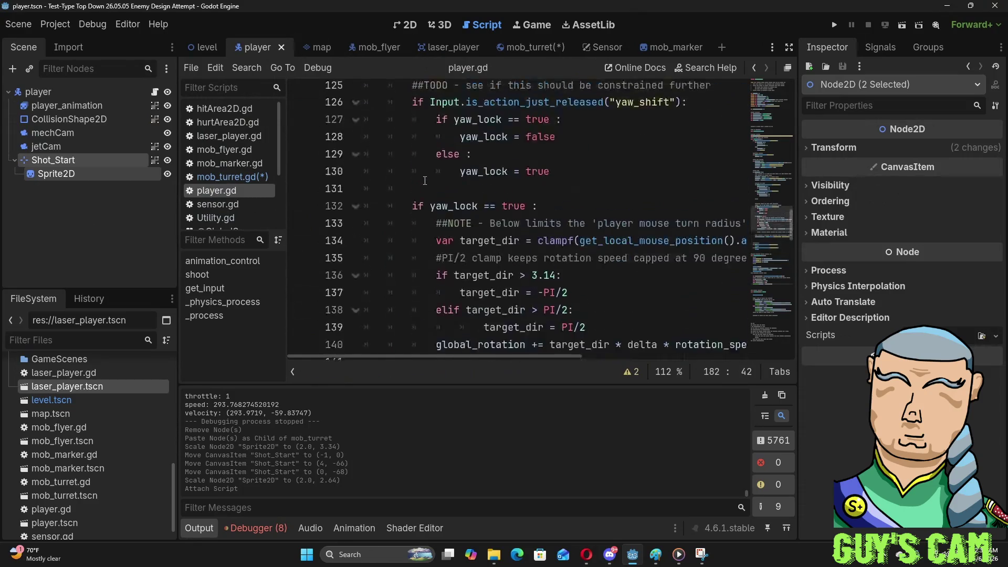
click(206, 47)
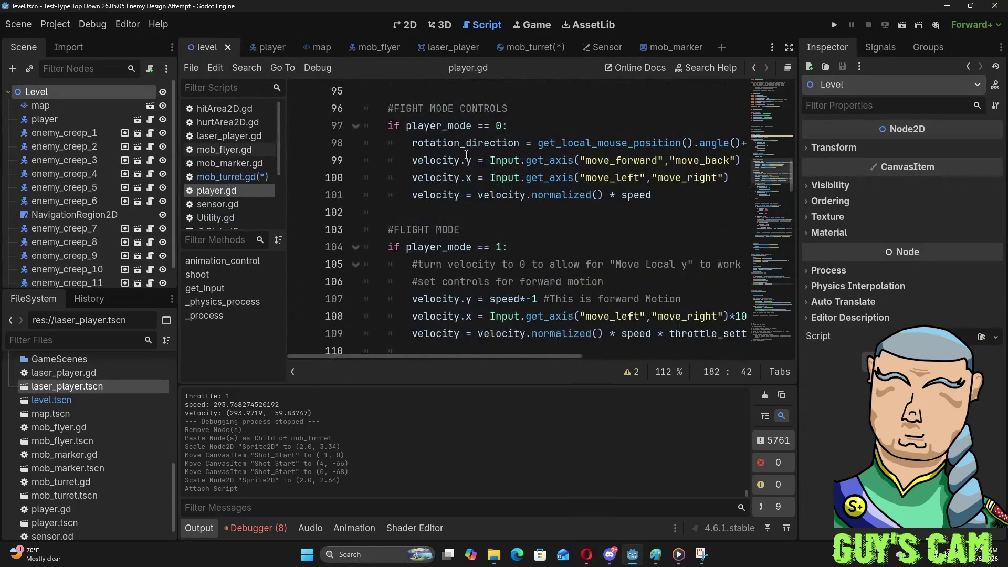
scroll(224, 157, down, 2)
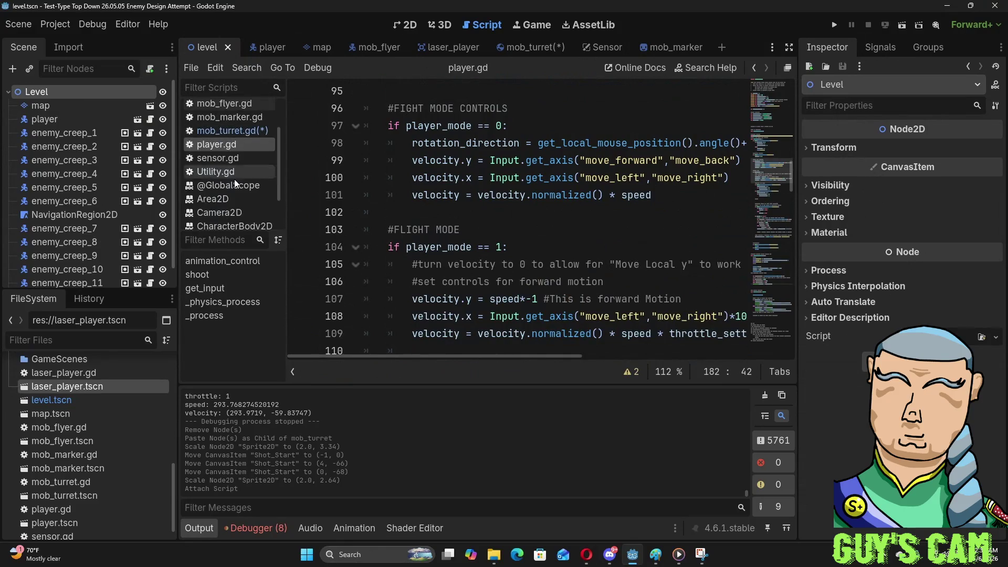
scroll(216, 193, up, 3)
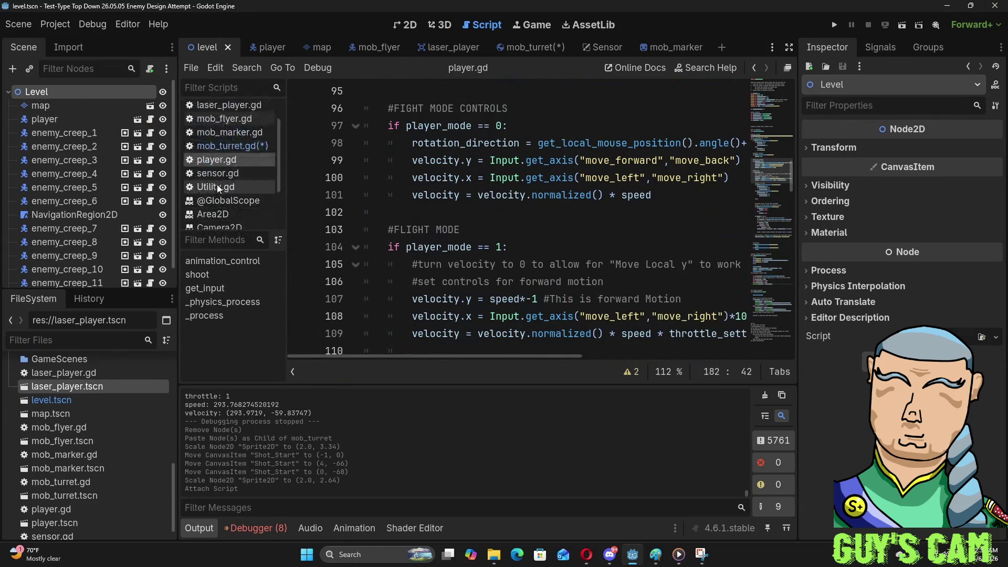
scroll(231, 181, up, 1)
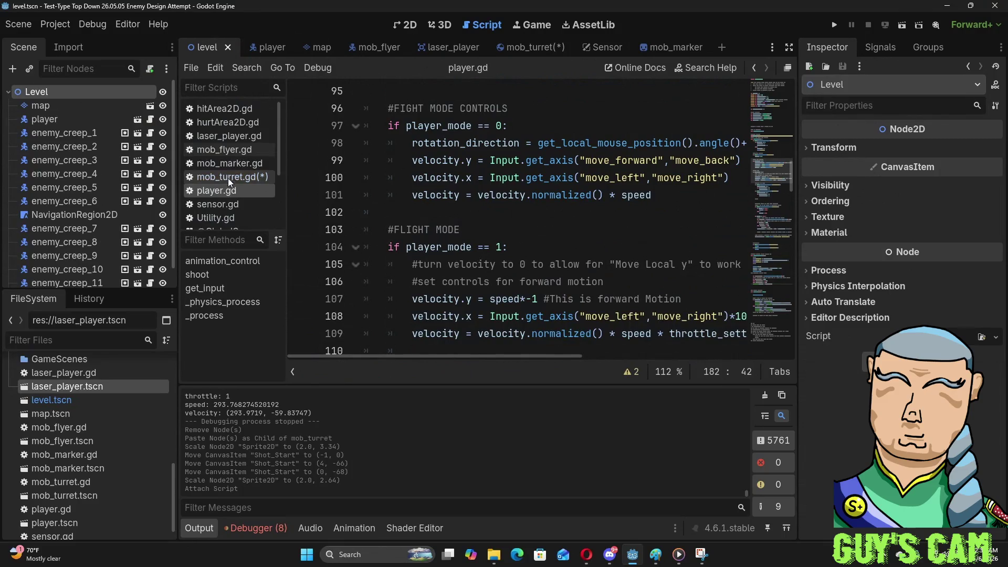
click(225, 150)
click(229, 180)
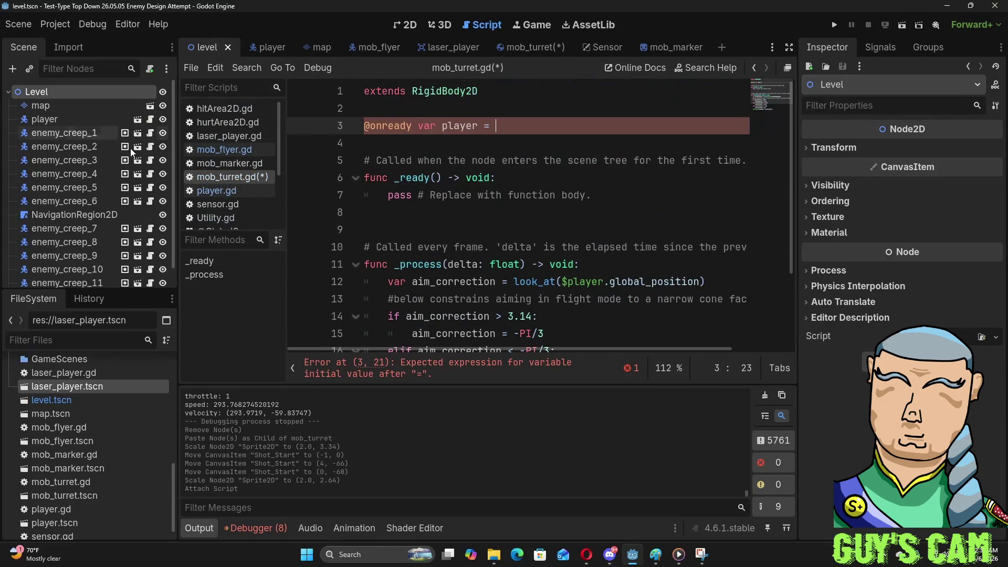
click(55, 122)
mouse_move(56, 123)
mouse_down()
mouse_move(381, 149)
mouse_move(524, 124)
mouse_up()
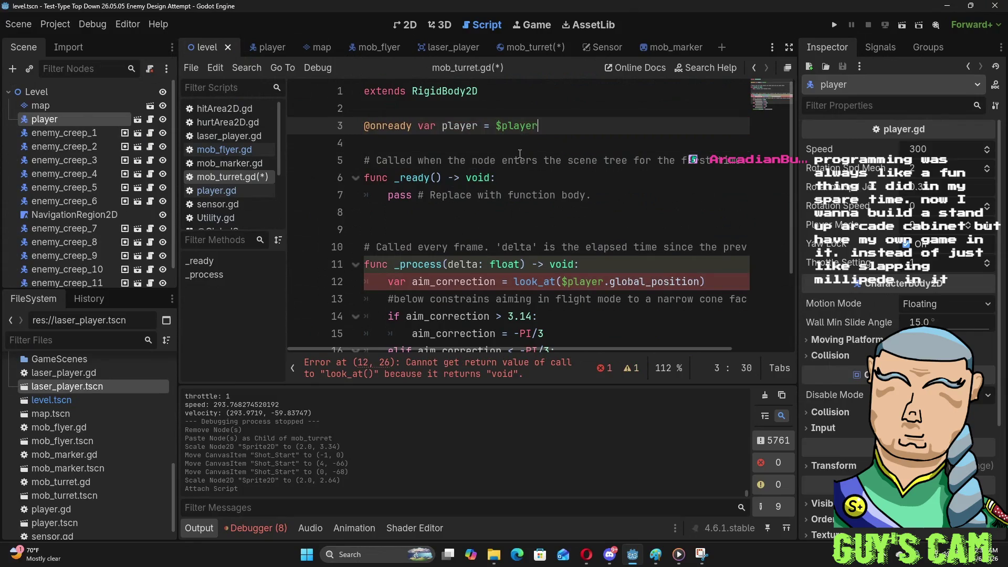
drag(604, 282, 702, 282)
key(BackSpace)
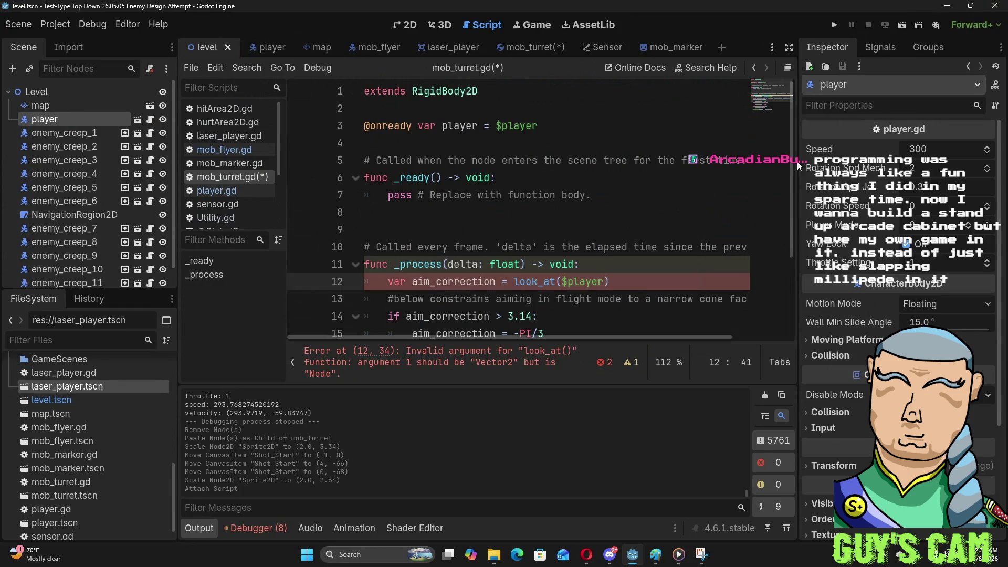
key(alt+Tab)
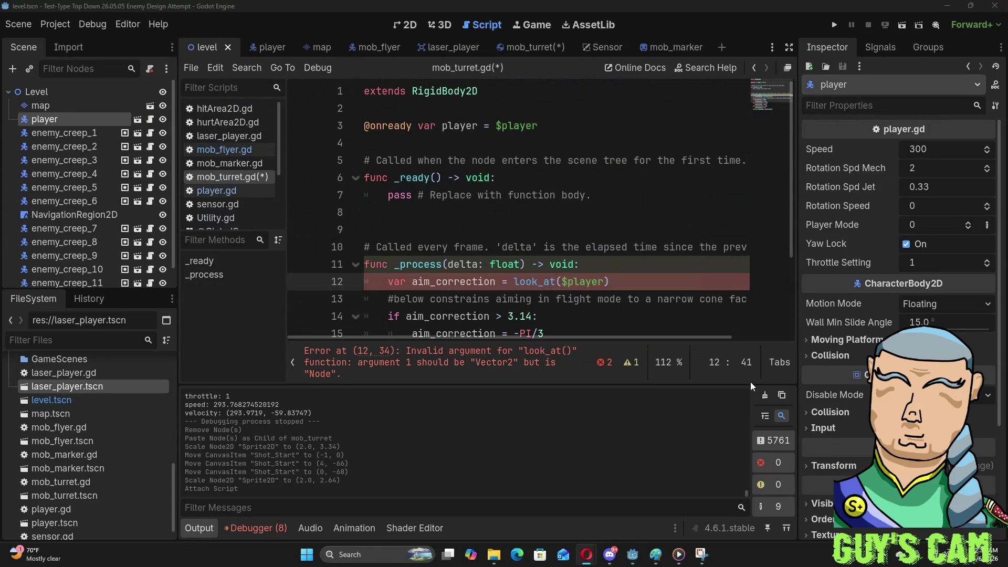
click(604, 282)
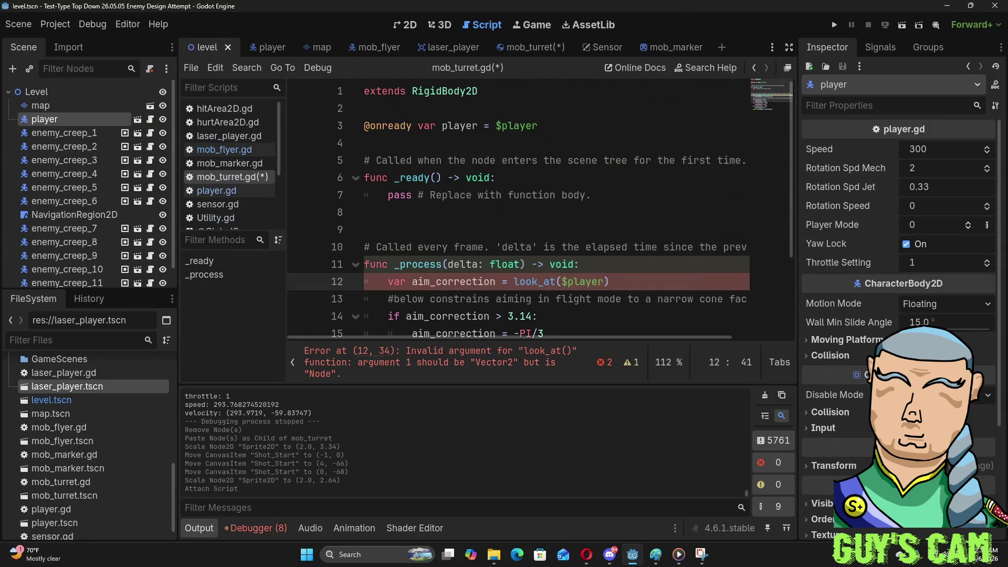
Strip 'look_at(' and its ')' from line 12 so aim_correction equals $player, then run the game.
key(alt+Tab)
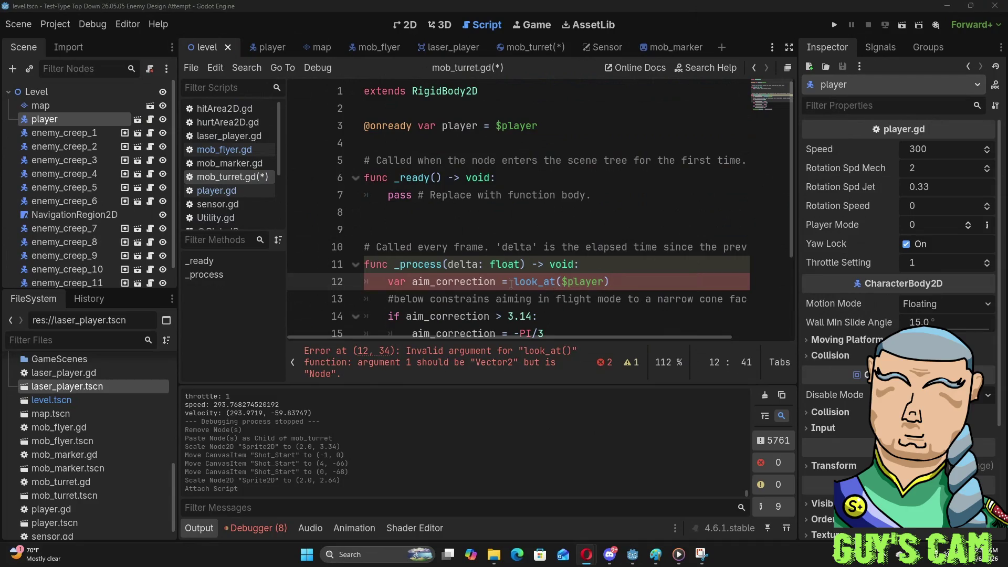
drag(512, 282, 562, 278)
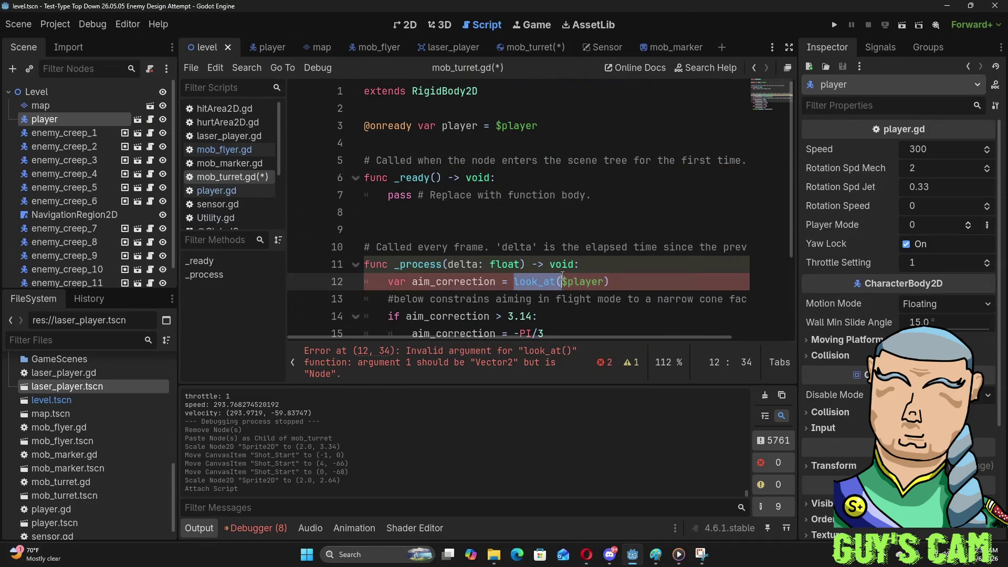
key(BackSpace)
click(609, 280)
key(BackSpace)
click(548, 216)
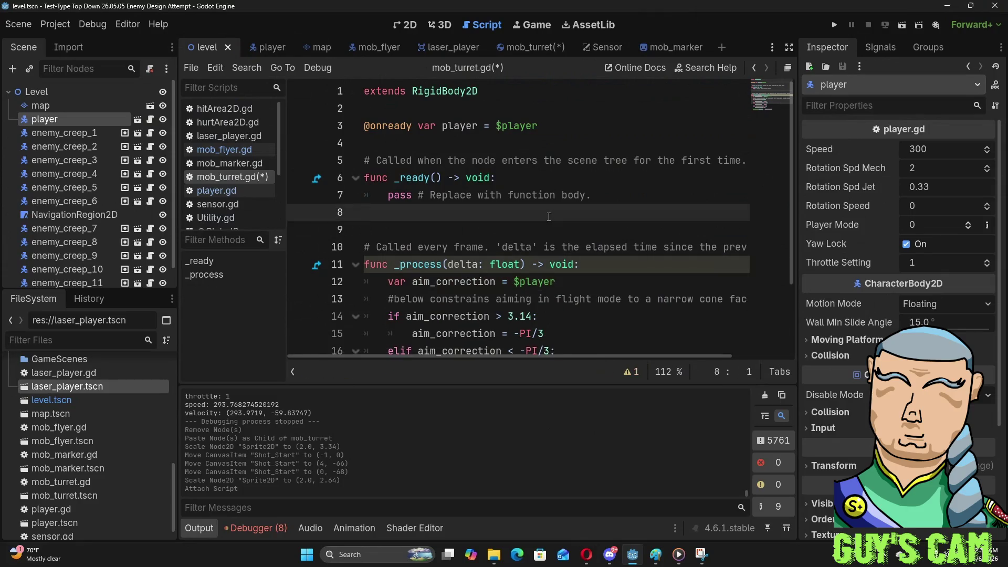
key(F5)
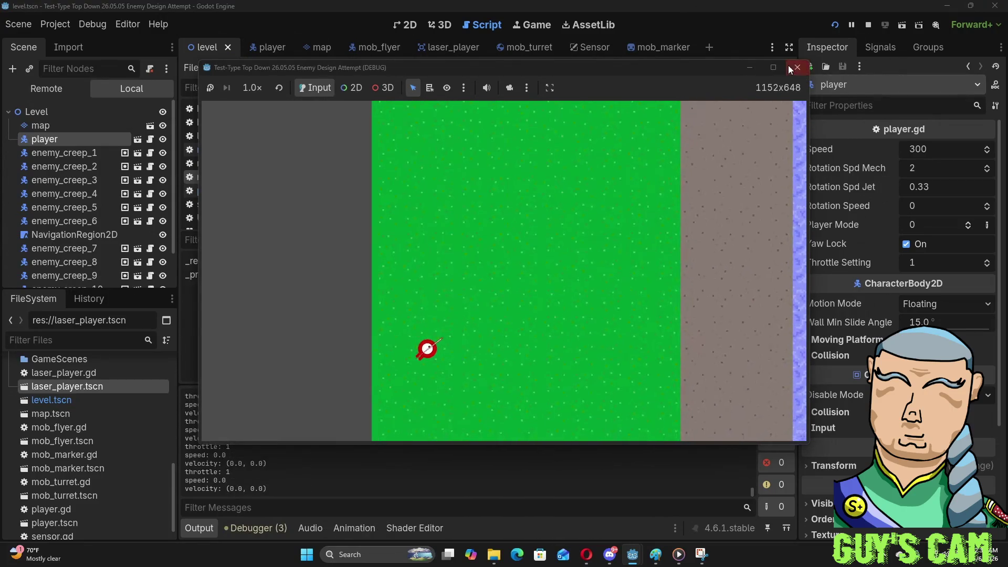
End the test run, drop mob_turret.gd into the level scene, and show the 3D viewport.
click(788, 66)
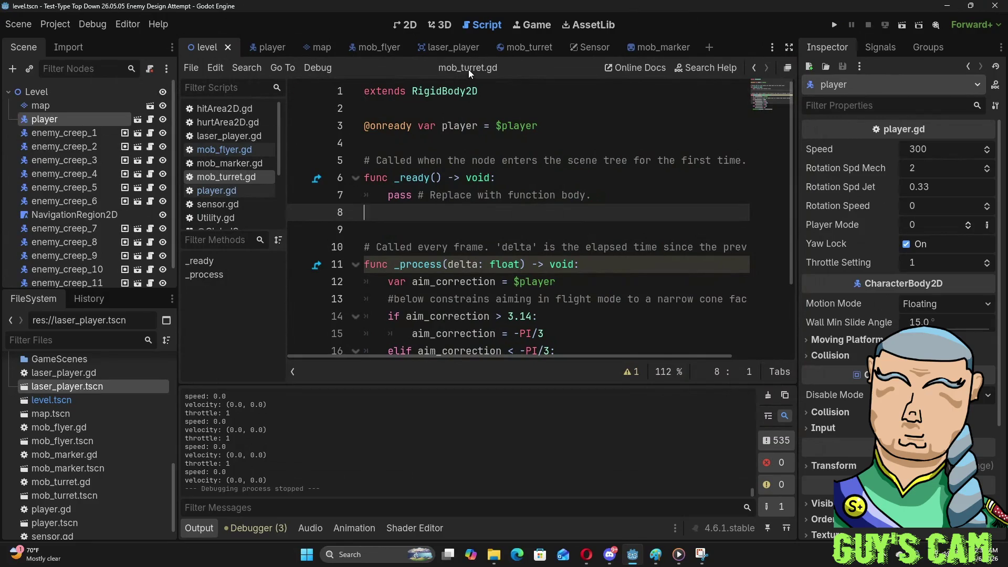
mouse_move(231, 175)
mouse_down()
mouse_move(211, 191)
mouse_move(89, 111)
mouse_move(78, 118)
mouse_move(63, 87)
mouse_move(42, 93)
mouse_up()
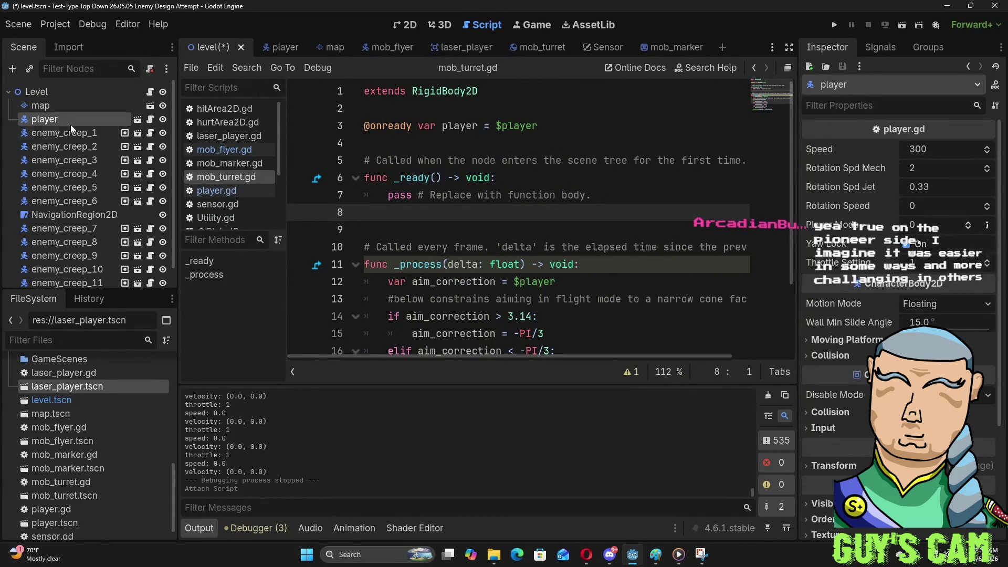
click(428, 23)
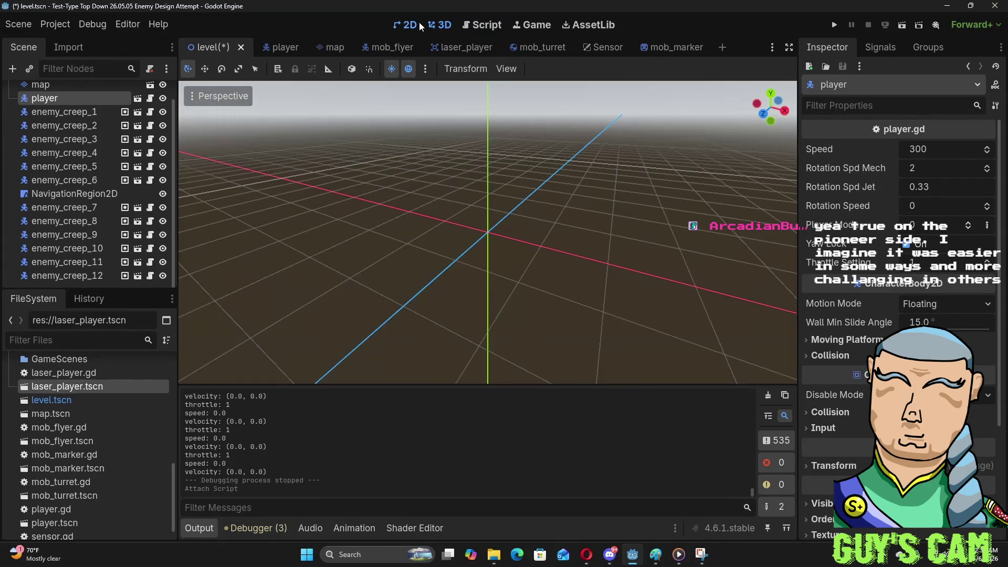
Back in the 2D level view, attach mob_turret.gd to the Level root node, then switch to the browser.
click(417, 24)
scroll(256, 215, up, 5)
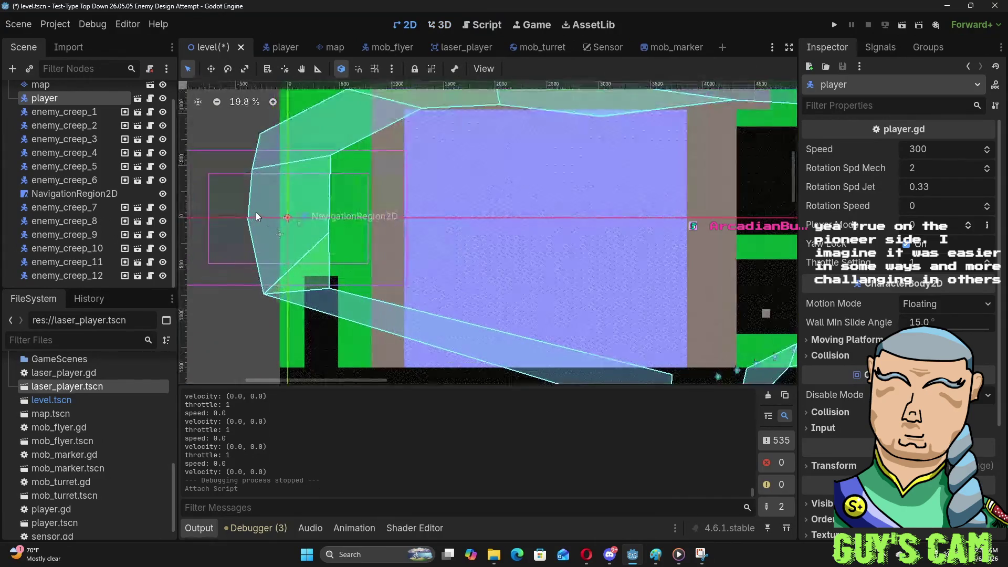
scroll(256, 212, up, 4)
scroll(256, 212, down, 3)
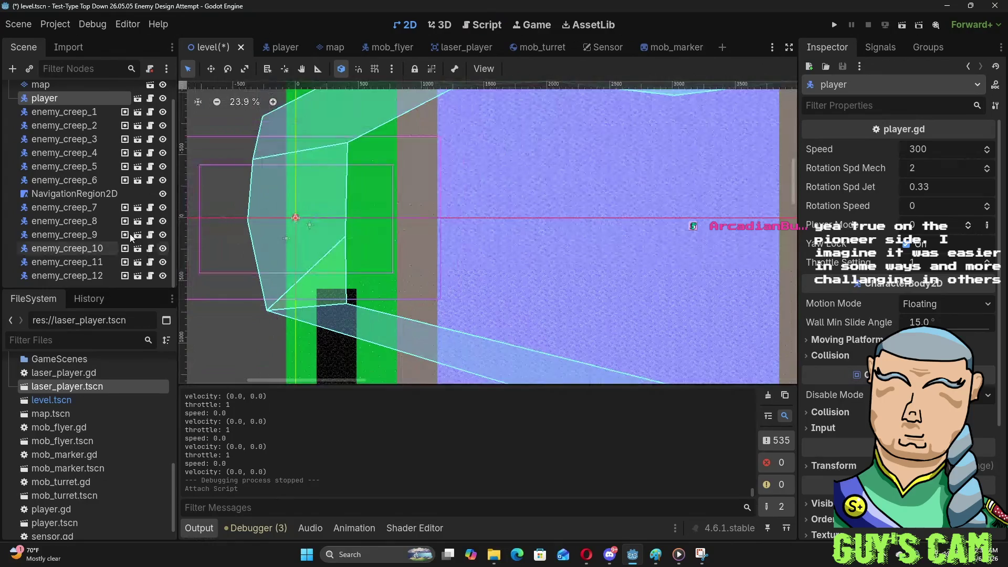
scroll(80, 277, up, 1)
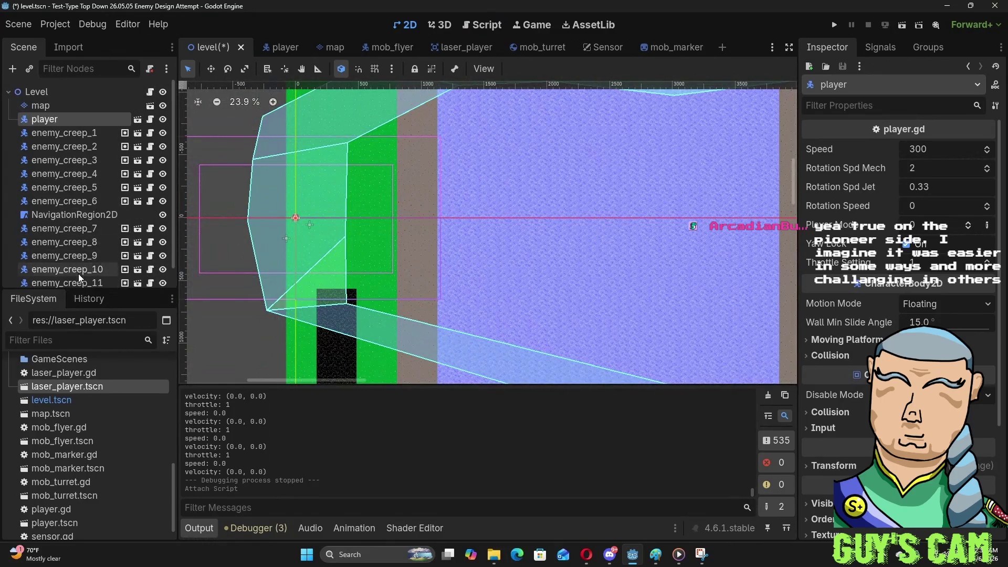
scroll(73, 244, down, 1)
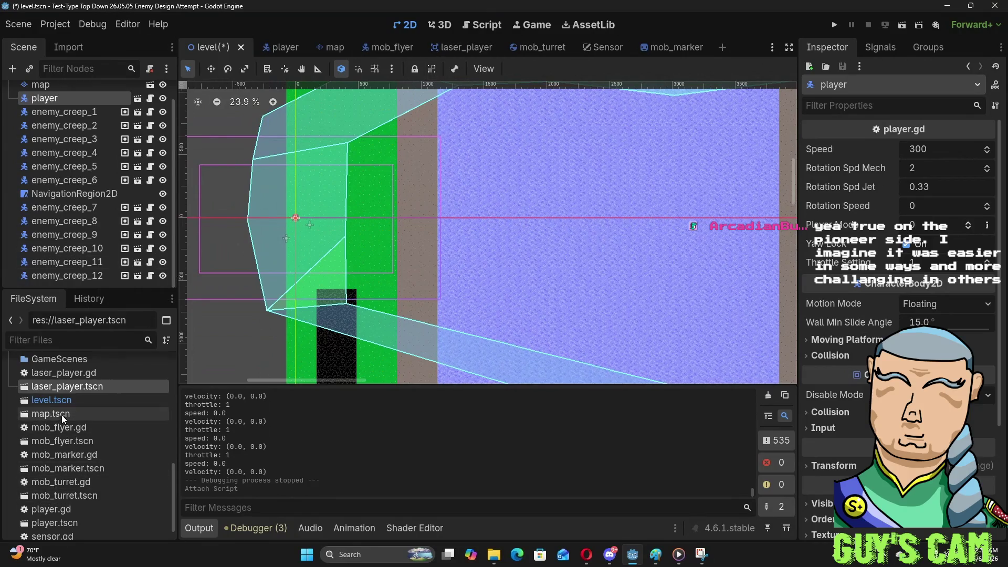
scroll(78, 446, down, 1)
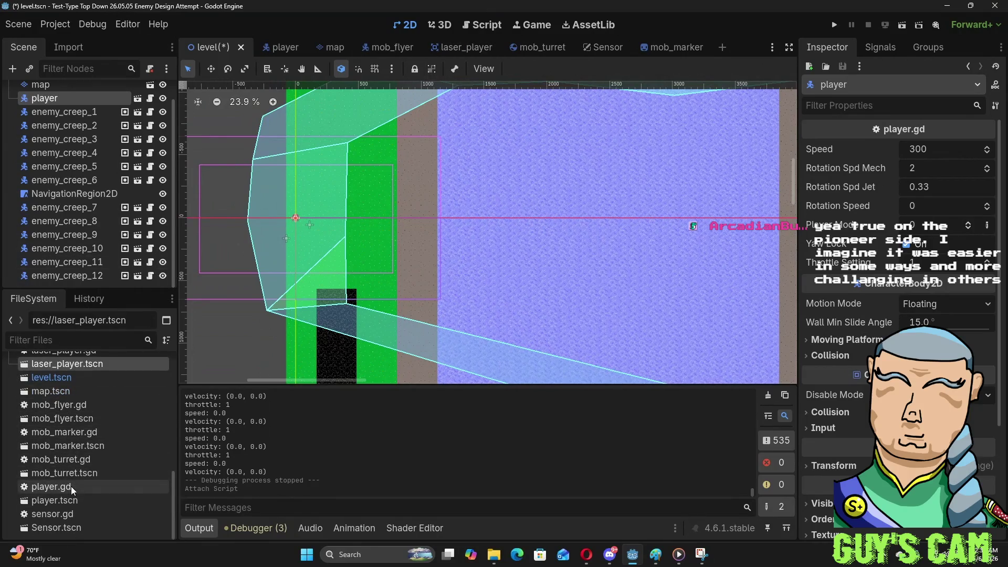
mouse_move(77, 459)
mouse_down()
mouse_move(108, 224)
mouse_move(11, 167)
mouse_move(35, 99)
mouse_up()
scroll(84, 180, down, 1)
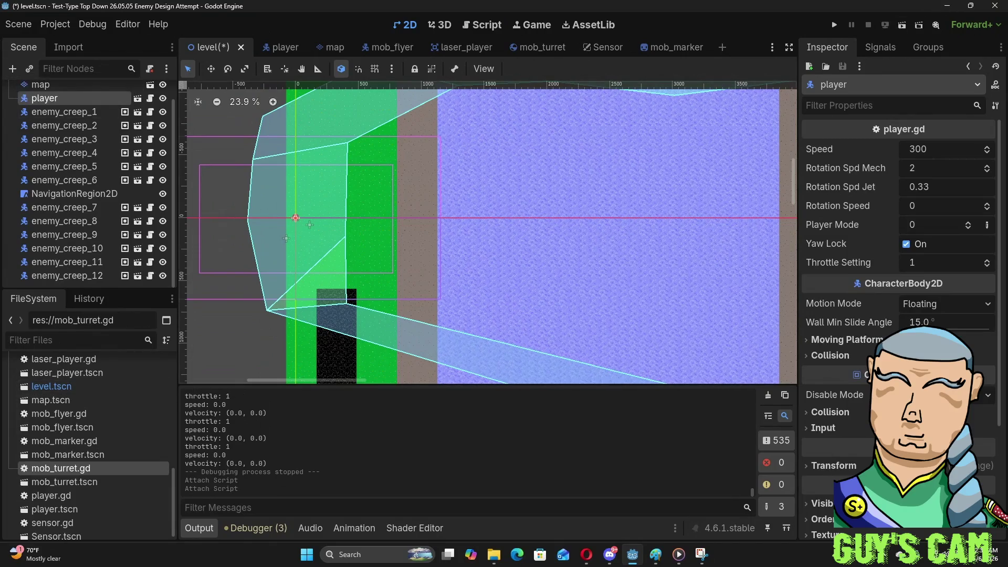
key(alt+Tab)
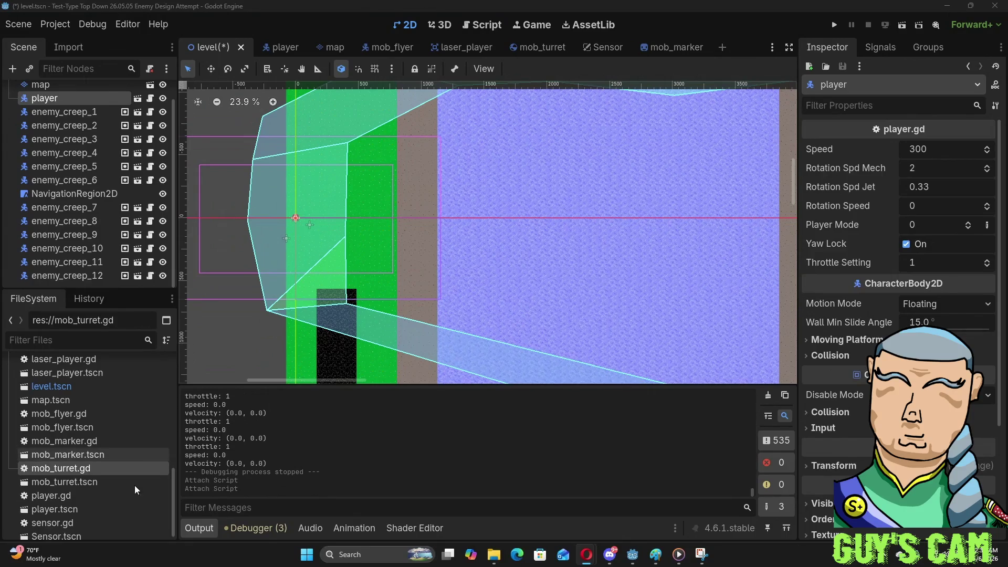
Instance mob_turret.tscn into the level, then save with Ctrl+S and run the game.
click(55, 483)
mouse_move(58, 487)
mouse_down()
mouse_move(124, 494)
mouse_move(65, 488)
mouse_move(43, 429)
mouse_move(53, 269)
mouse_move(40, 94)
mouse_up()
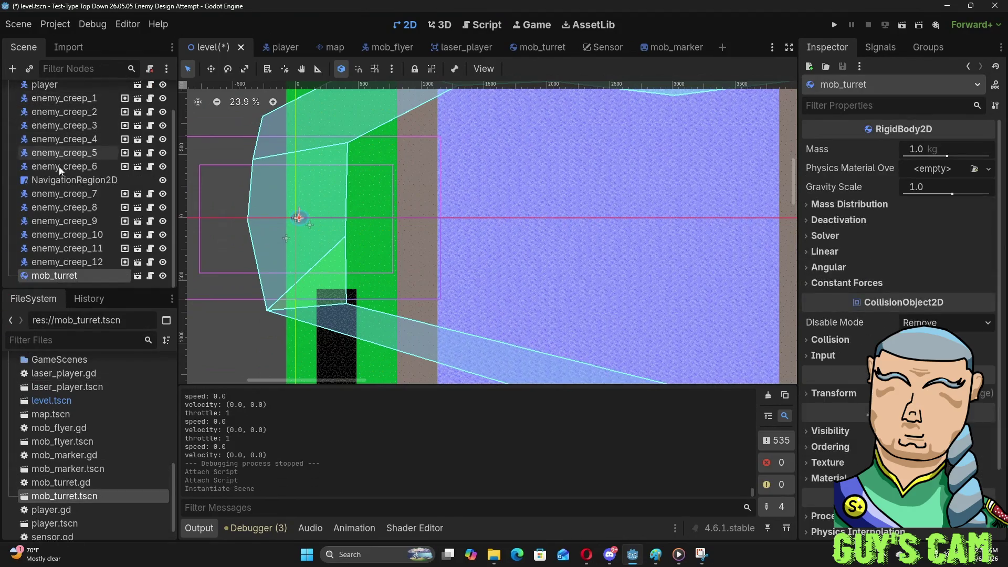
scroll(294, 226, up, 8)
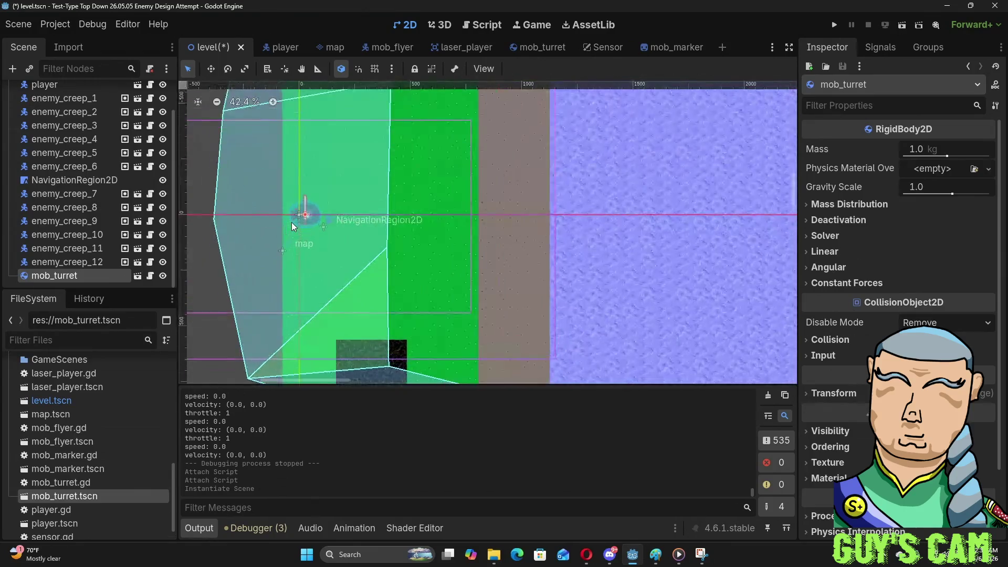
key(ctrl+s)
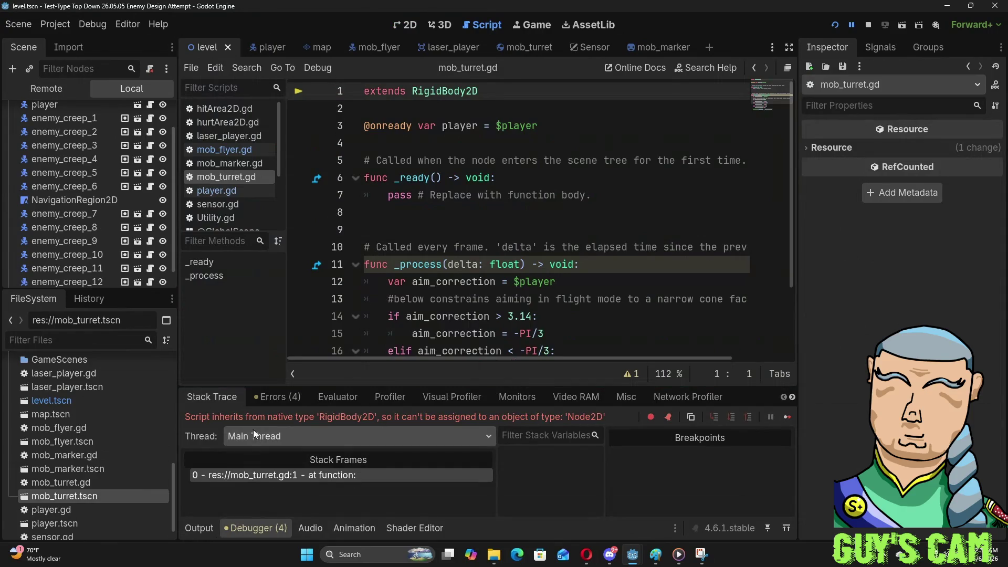
Review the debugger errors and stack trace, then inspect mob_turret.gd and the RigidBody2D class reference.
click(266, 397)
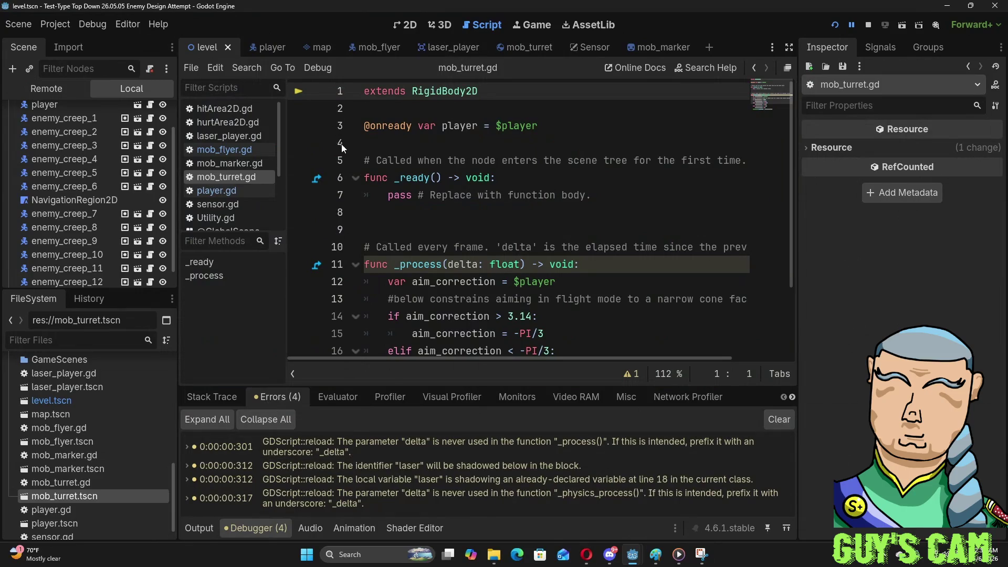
click(212, 399)
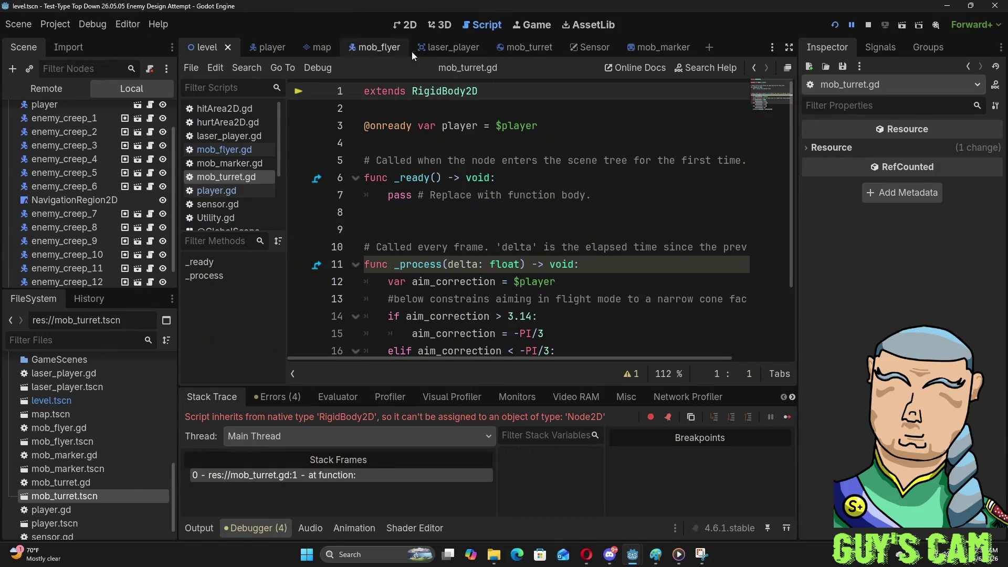
click(535, 50)
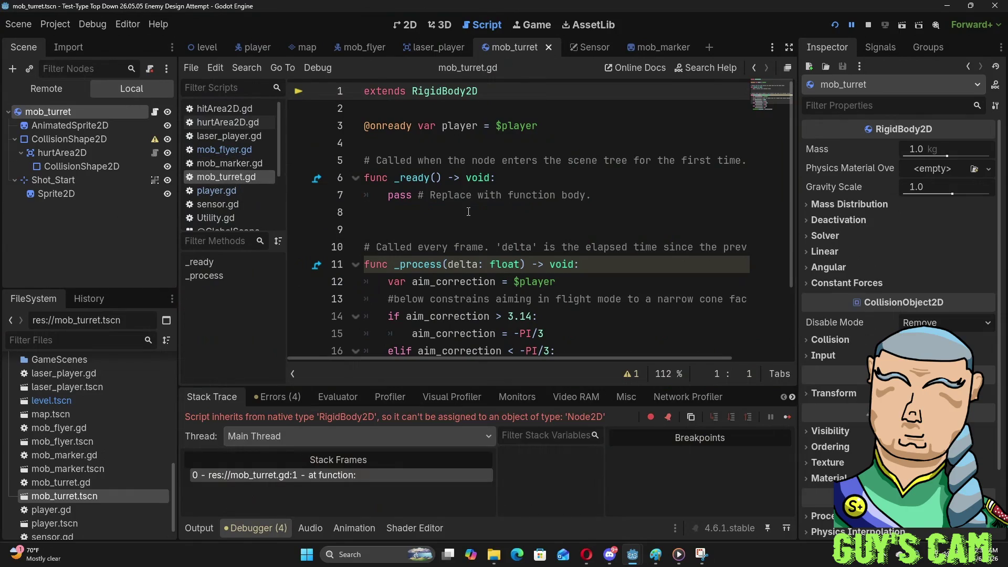
scroll(468, 211, down, 2)
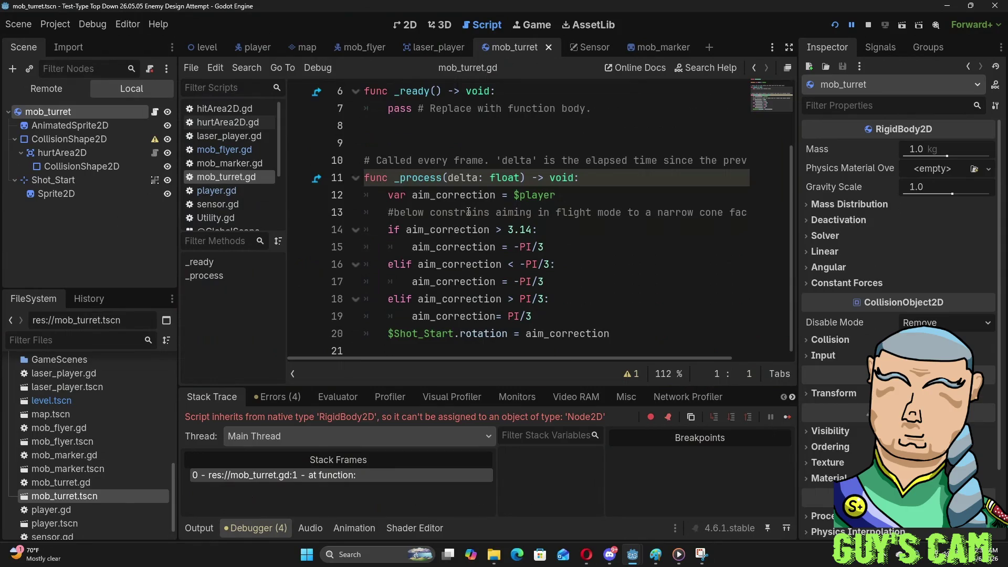
scroll(468, 211, up, 2)
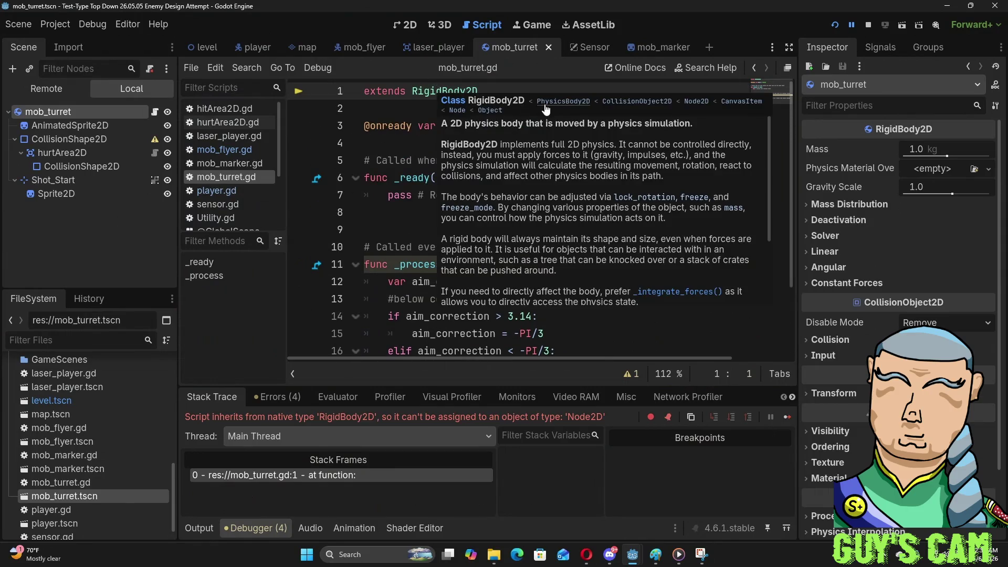
click(499, 104)
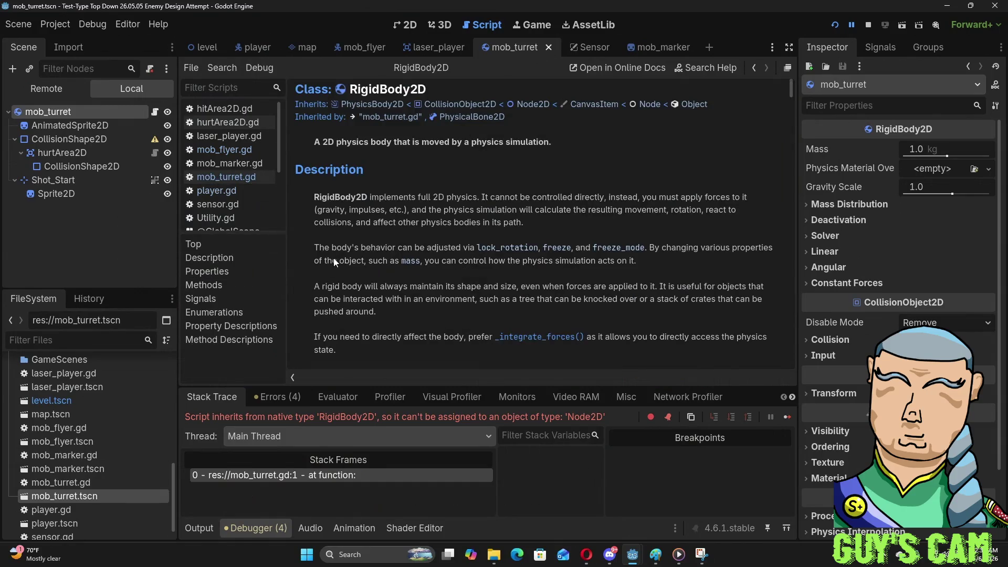
scroll(333, 257, down, 6)
scroll(333, 257, down, 5)
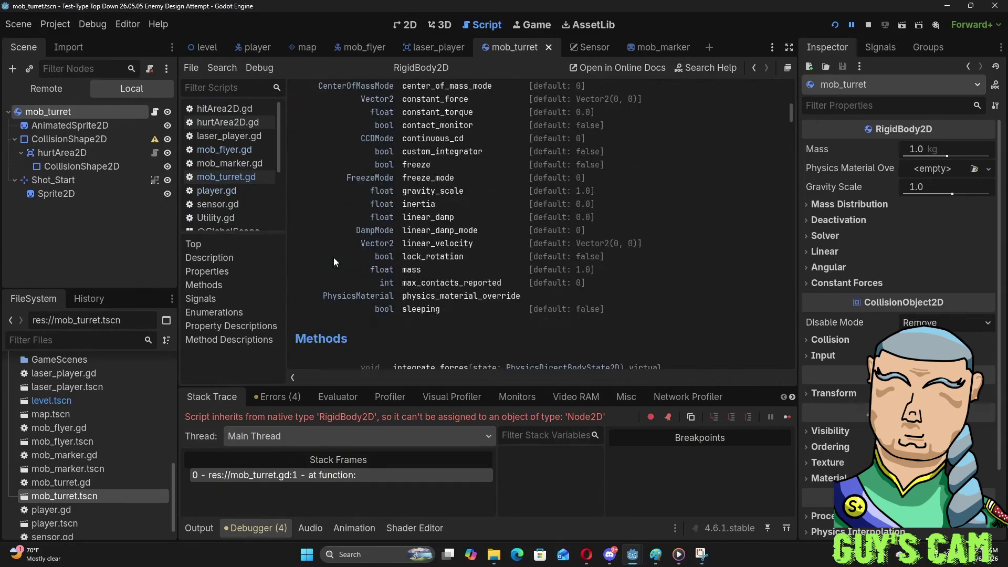
scroll(334, 261, down, 3)
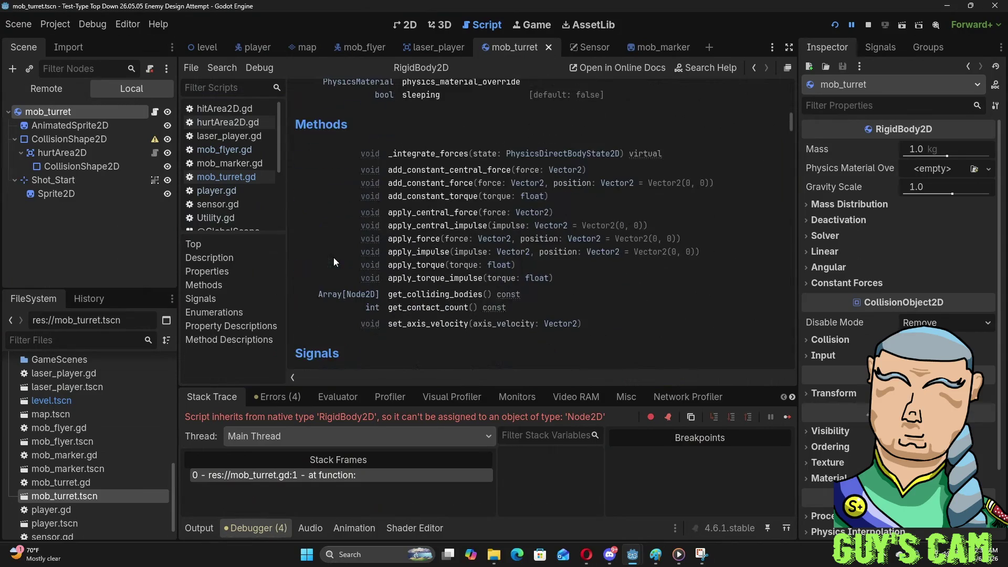
scroll(334, 261, down, 3)
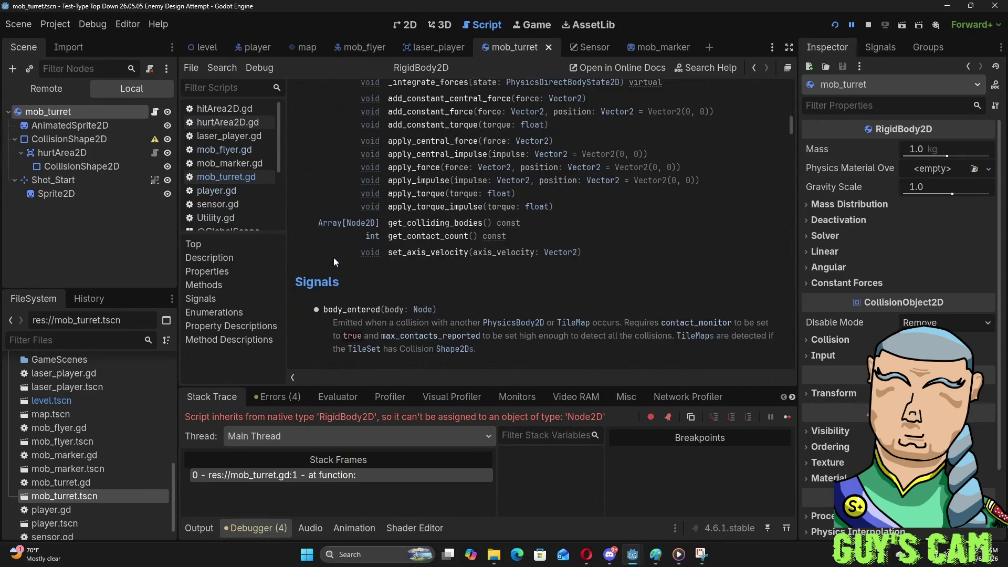
scroll(333, 258, up, 4)
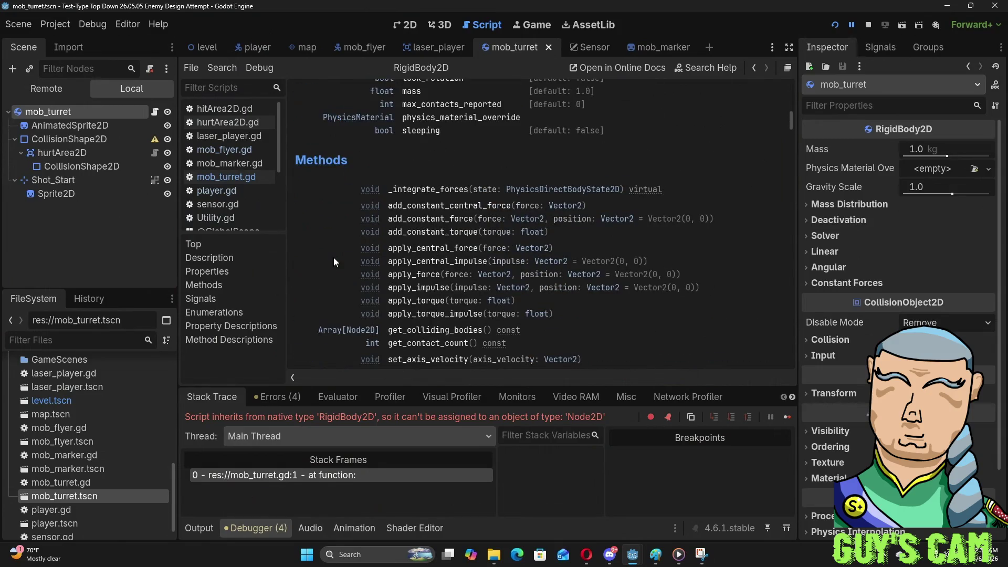
scroll(333, 257, up, 8)
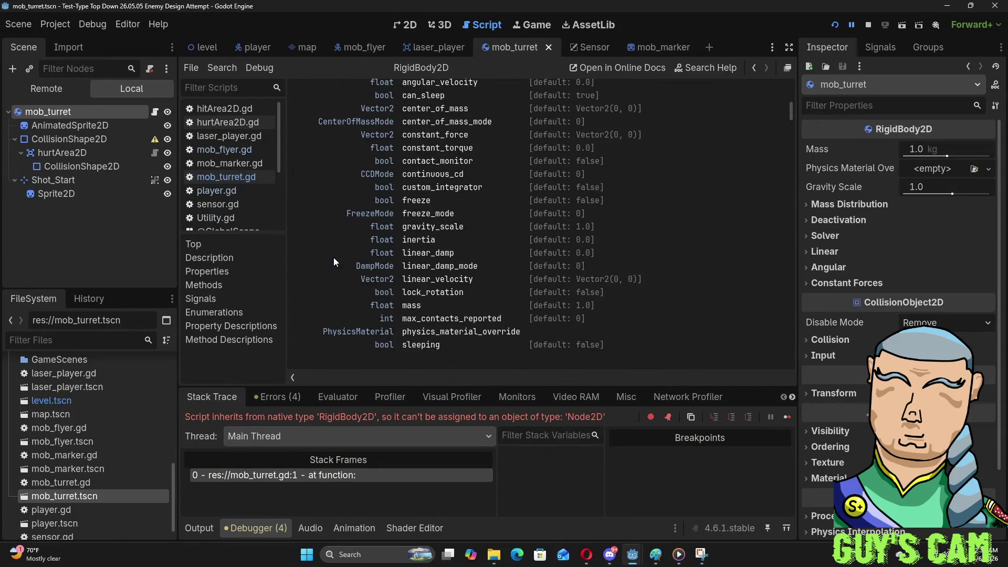
scroll(333, 259, up, 3)
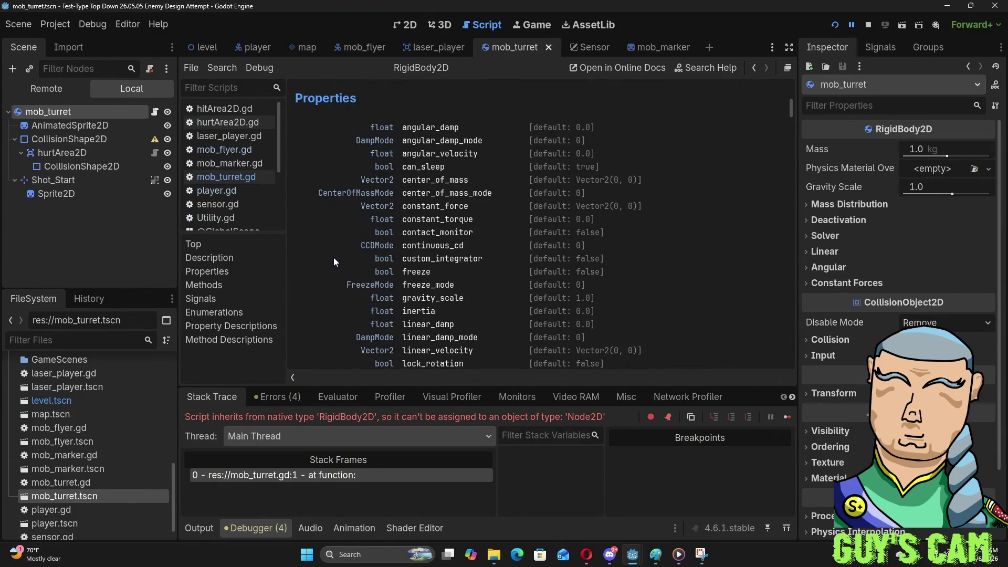
scroll(334, 261, down, 3)
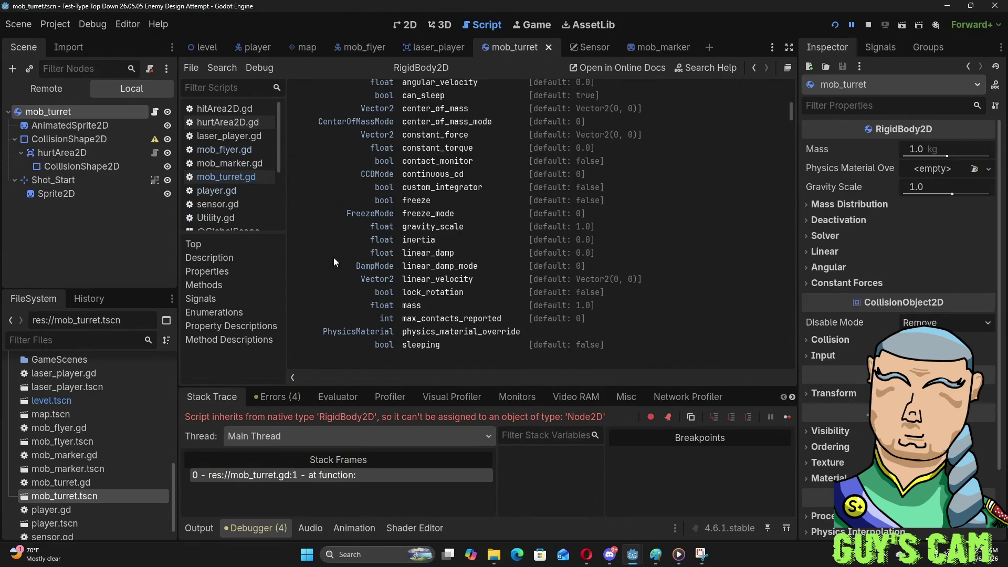
scroll(334, 261, up, 3)
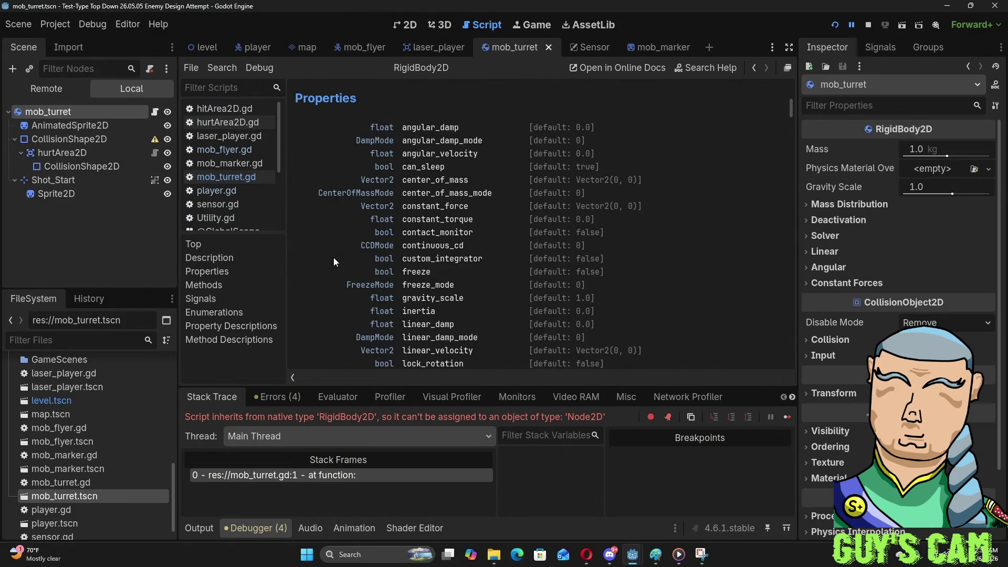
scroll(334, 261, up, 15)
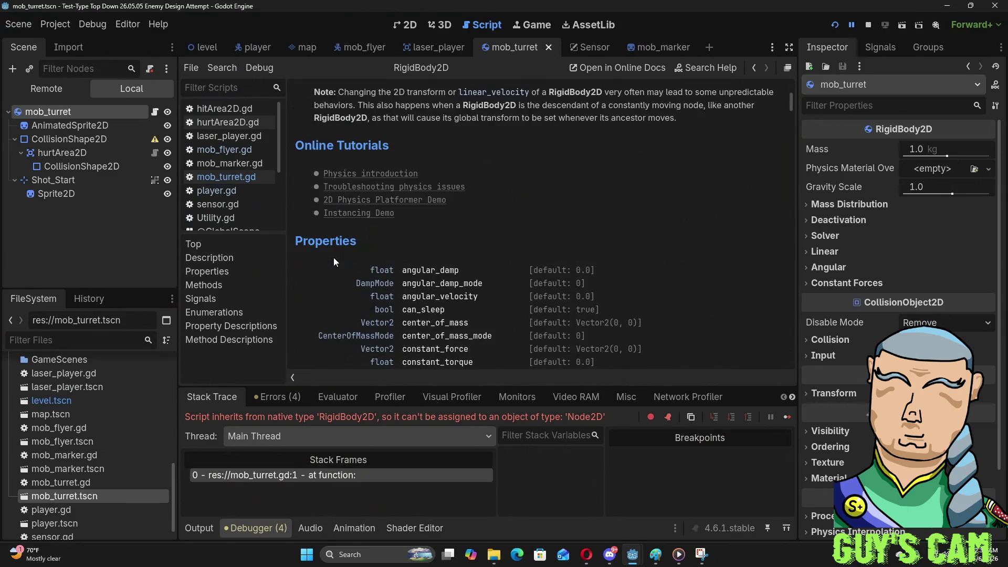
scroll(334, 261, up, 4)
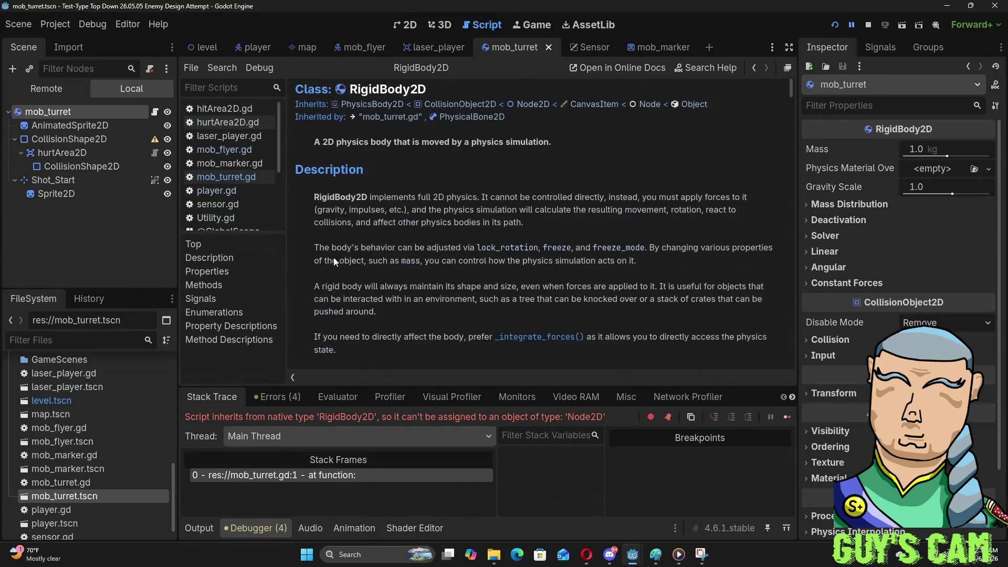
scroll(334, 261, down, 16)
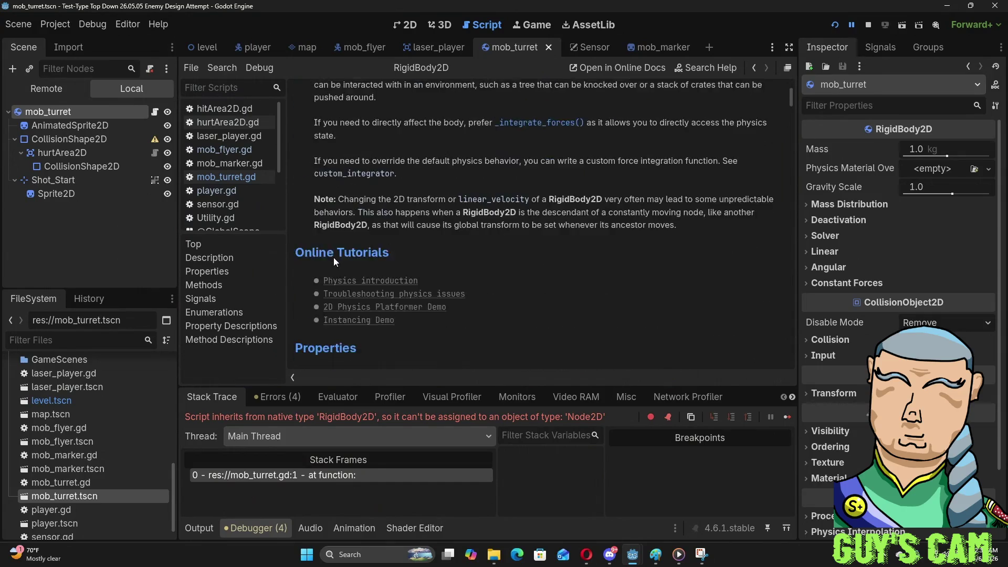
scroll(334, 261, down, 5)
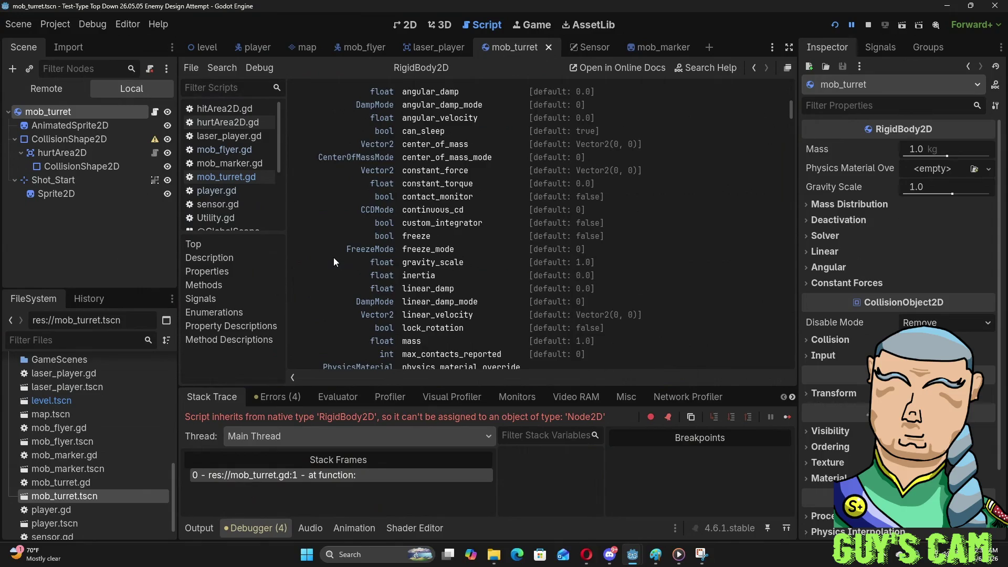
scroll(334, 261, down, 3)
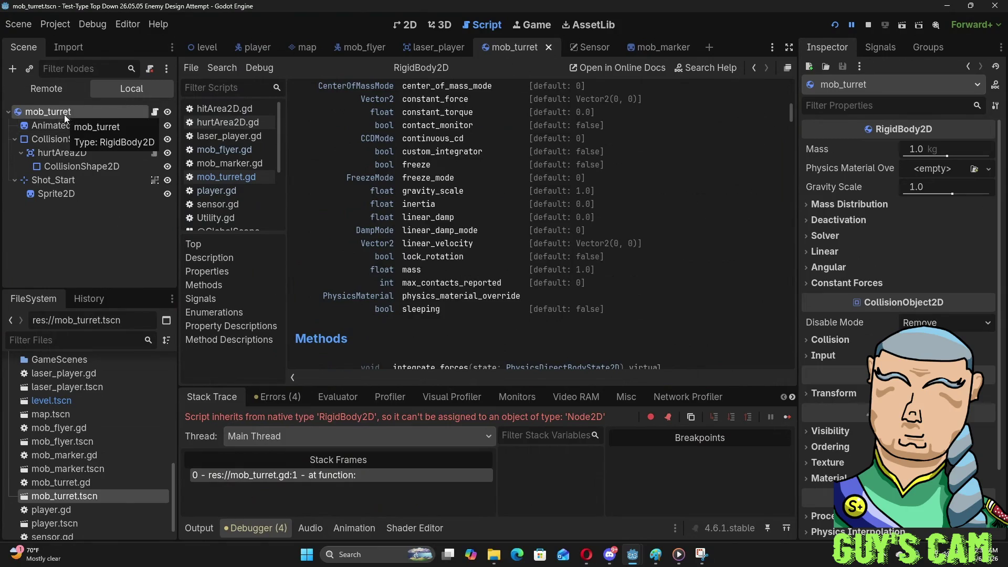
click(225, 178)
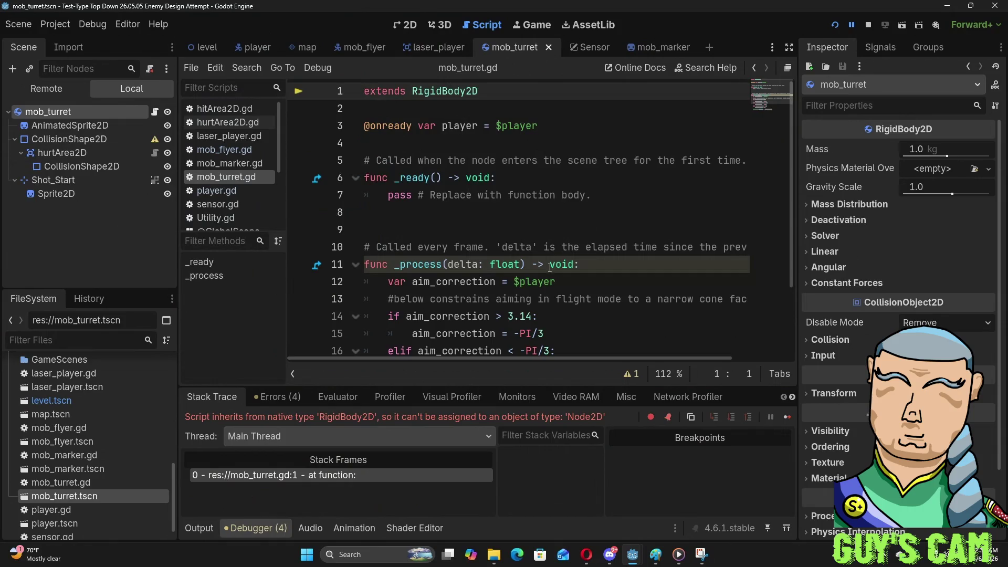
click(566, 283)
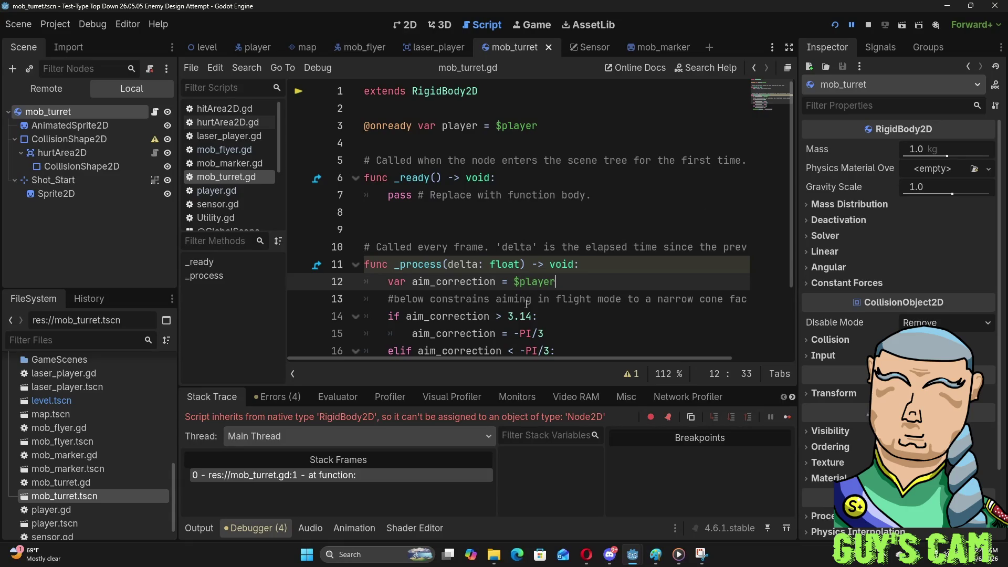
Comment out the aiming code on lines 12–20 of _process with Toggle Comment, then run the game.
mouse_move(385, 288)
mouse_down()
mouse_move(572, 347)
mouse_move(572, 310)
mouse_move(617, 337)
mouse_up()
right_click(487, 238)
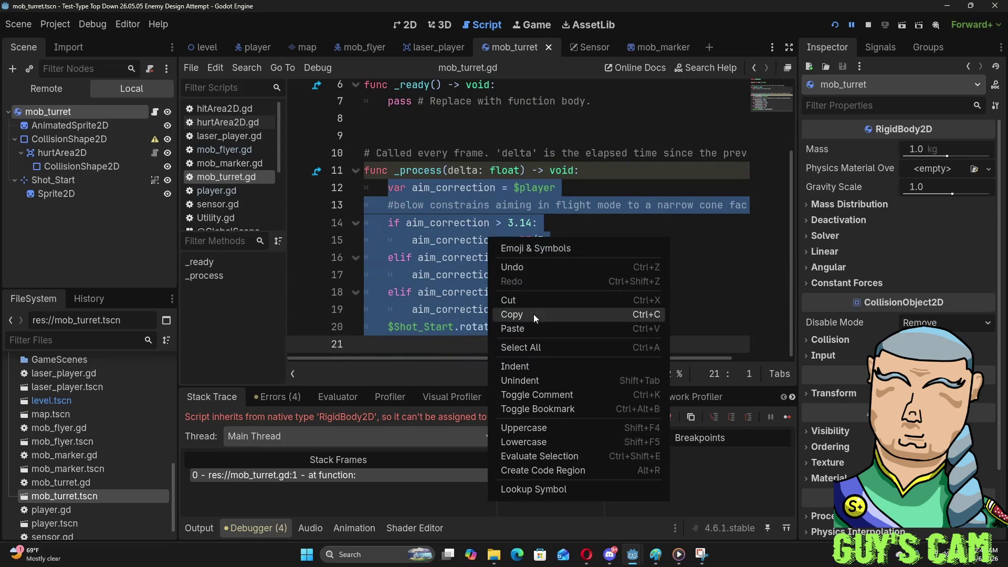
click(538, 400)
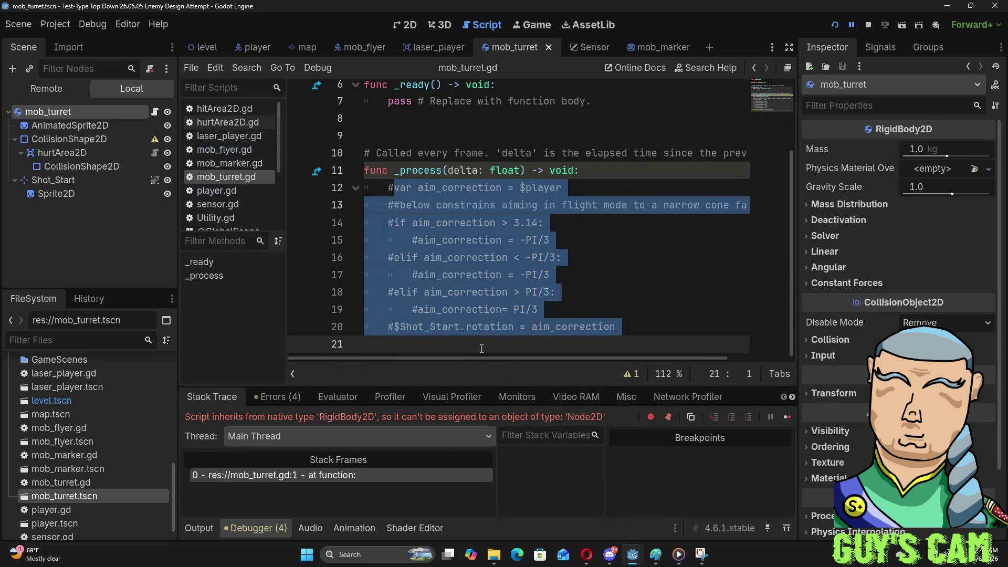
key(F5)
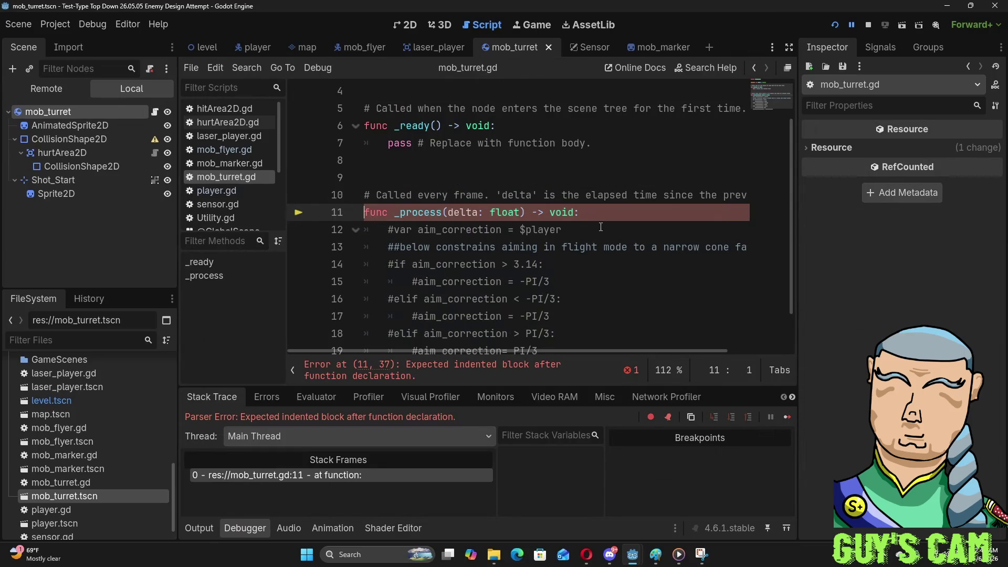
Add a 'pass' line inside _process in mob_turret.gd and run the game again.
click(574, 212)
key(Return)
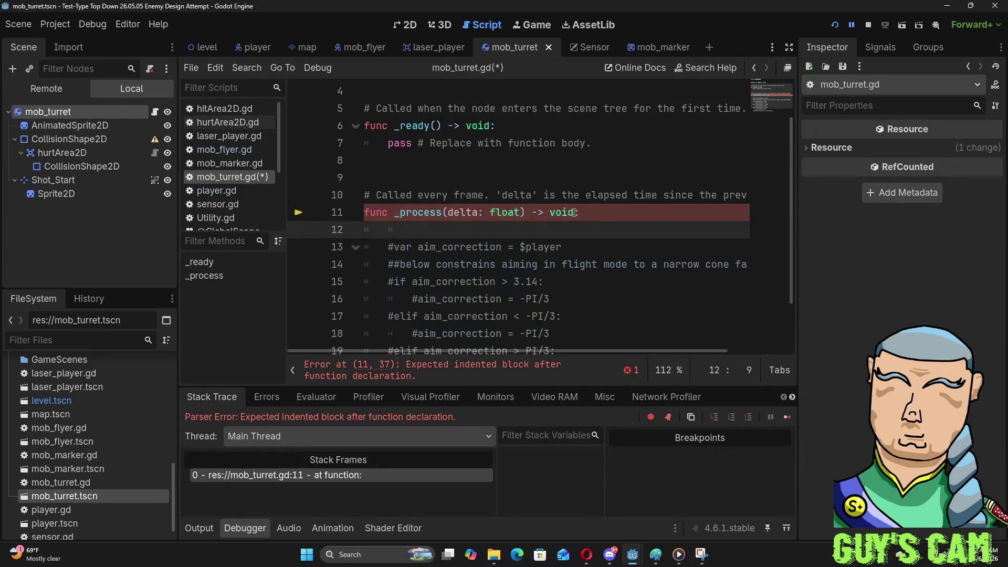
text(p)
key(BackSpace)
key(BackSpace)
text(pass)
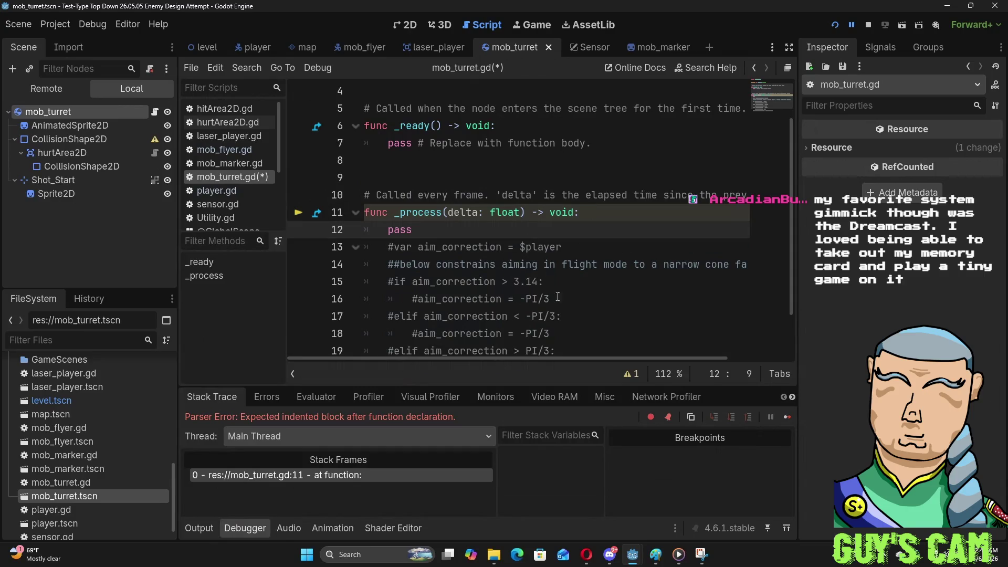
click(619, 316)
key(F5)
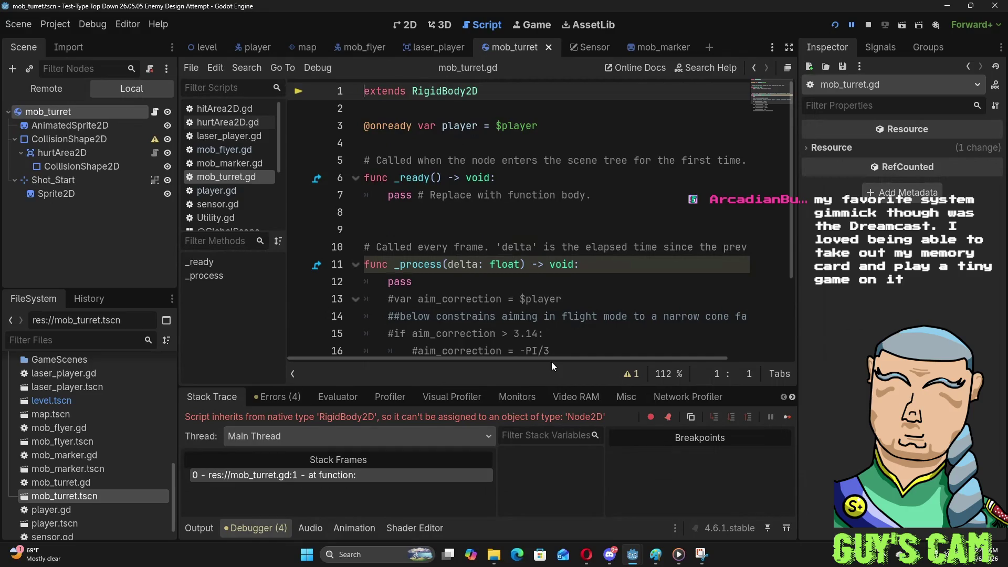
scroll(330, 292, down, 2)
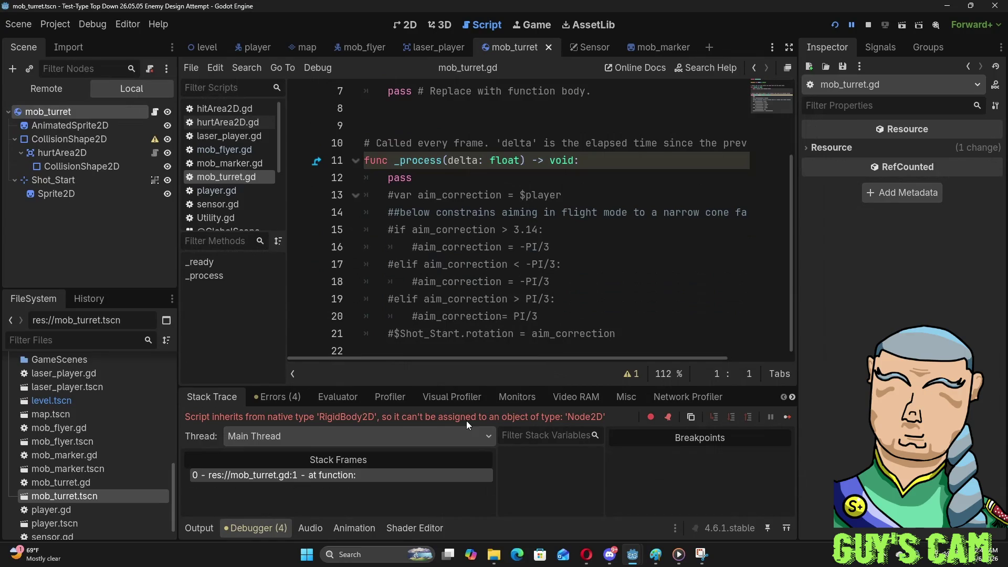
Fold the commented-out aiming block at line 13 of mob_turret.gd.
click(526, 179)
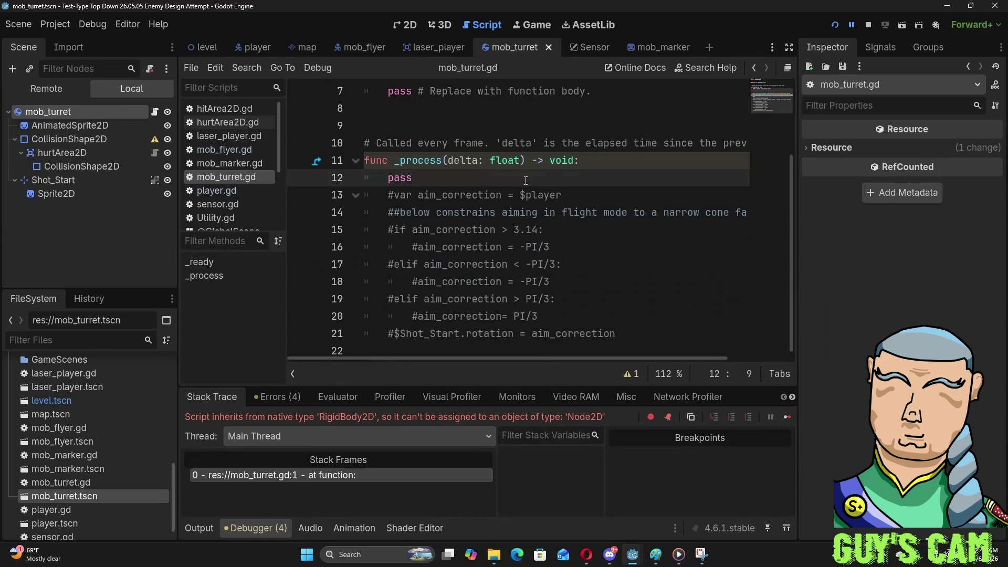
click(361, 196)
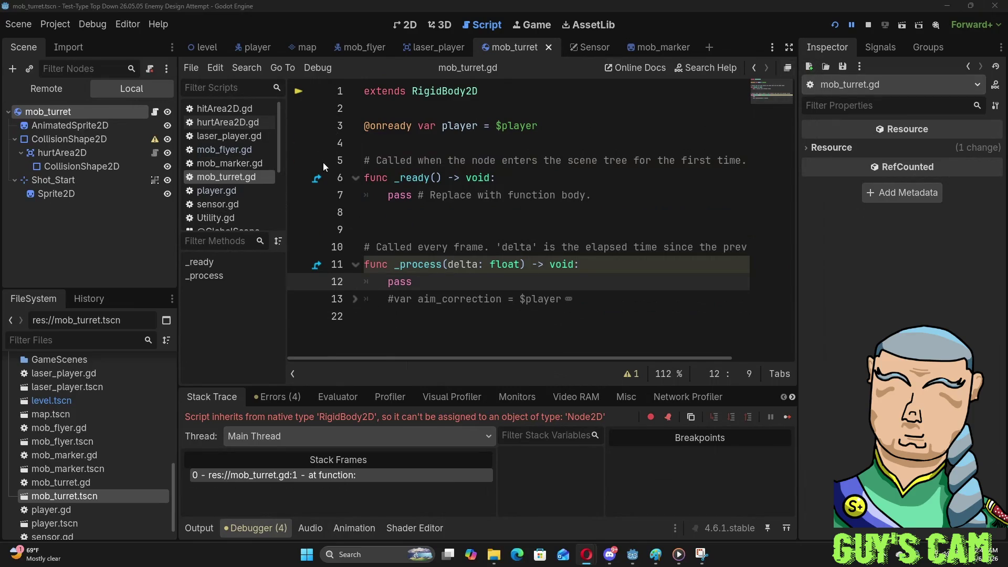
Fold the _ready function on line 6 so only its declaration shows, keeping the line 13 block folded.
click(346, 178)
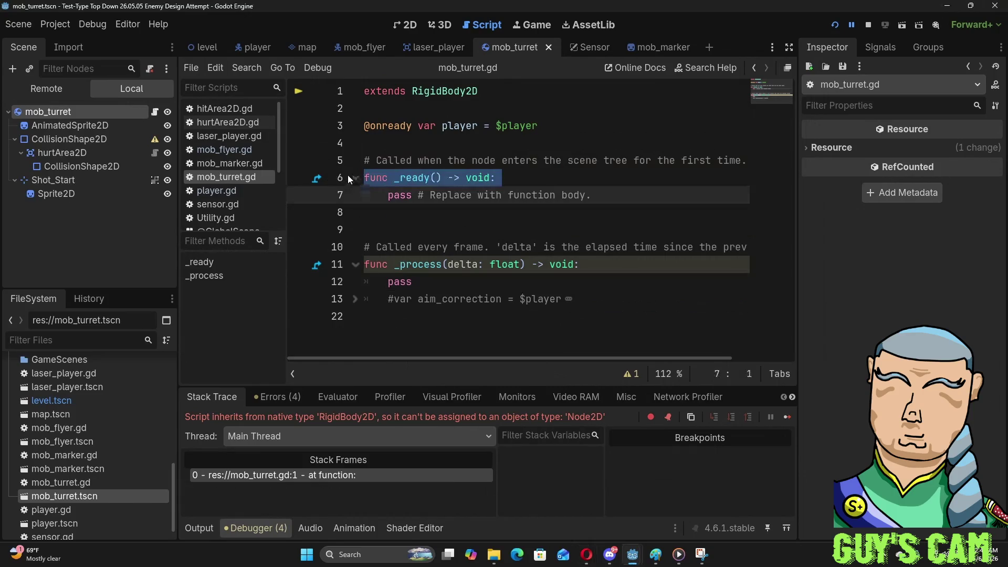
click(355, 178)
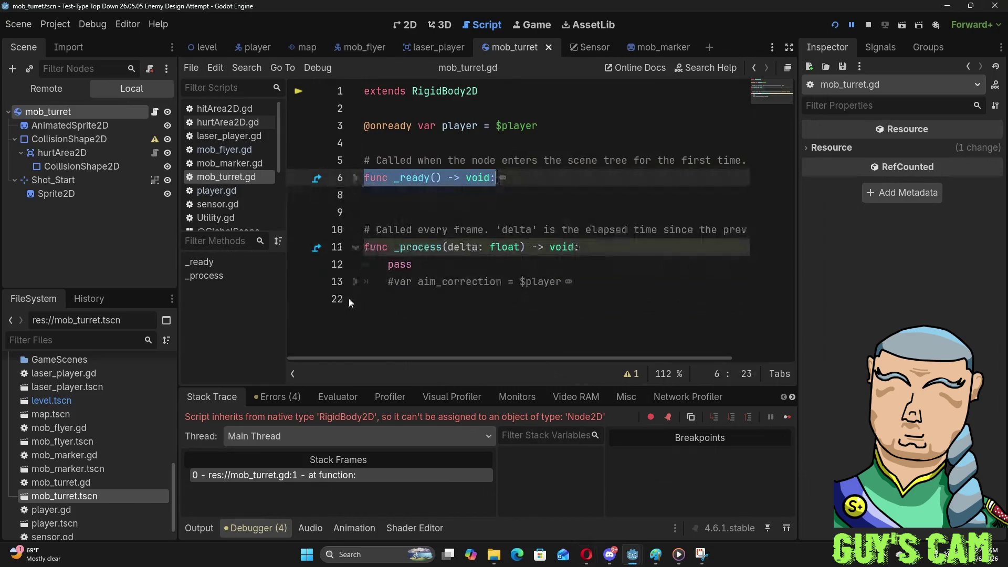
click(355, 282)
click(354, 282)
click(365, 262)
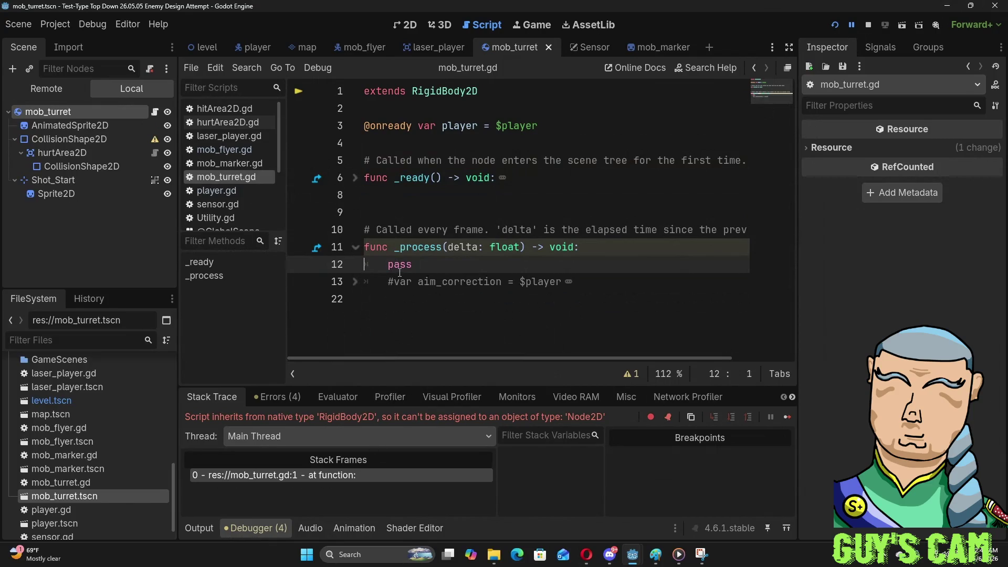
click(353, 284)
click(355, 284)
Expand and re-fold the commented aiming block at line 13 twice to review it.
click(355, 281)
click(355, 282)
click(355, 282)
click(354, 282)
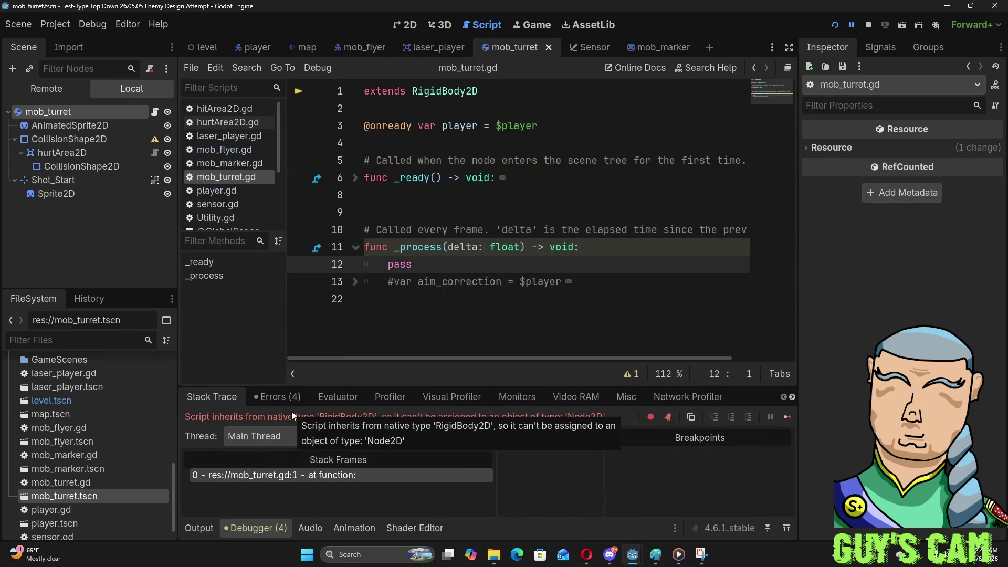
Delete mob_turret.gd from the FileSystem dock, confirming removal despite level.tscn and mob_turret.tscn depending on it.
right_click(223, 179)
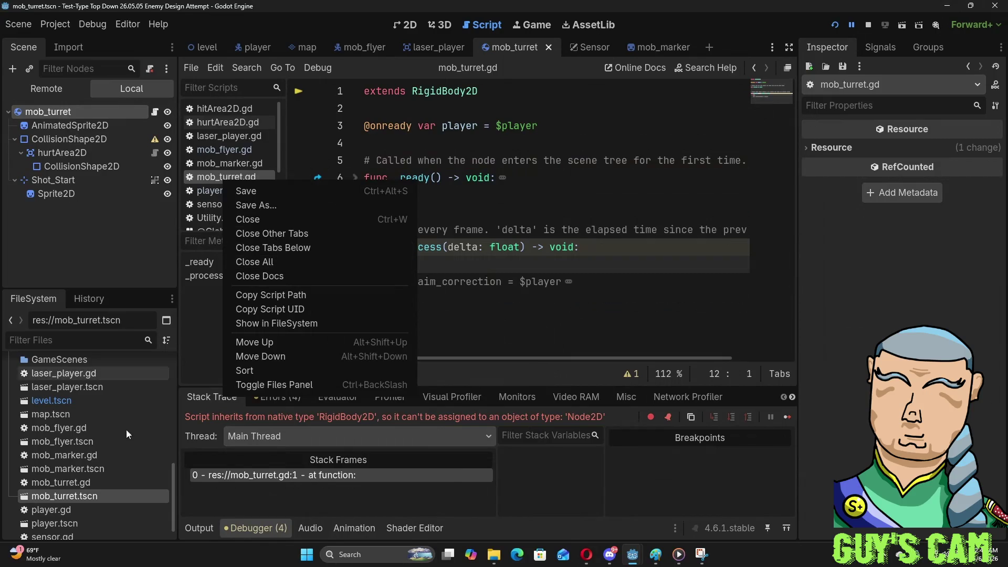
click(78, 485)
click(77, 485)
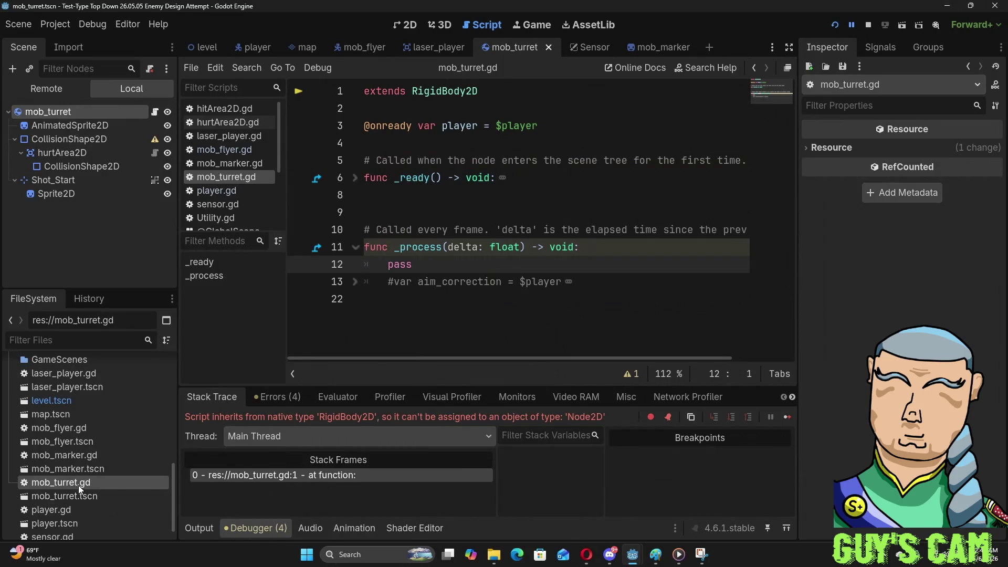
right_click(78, 485)
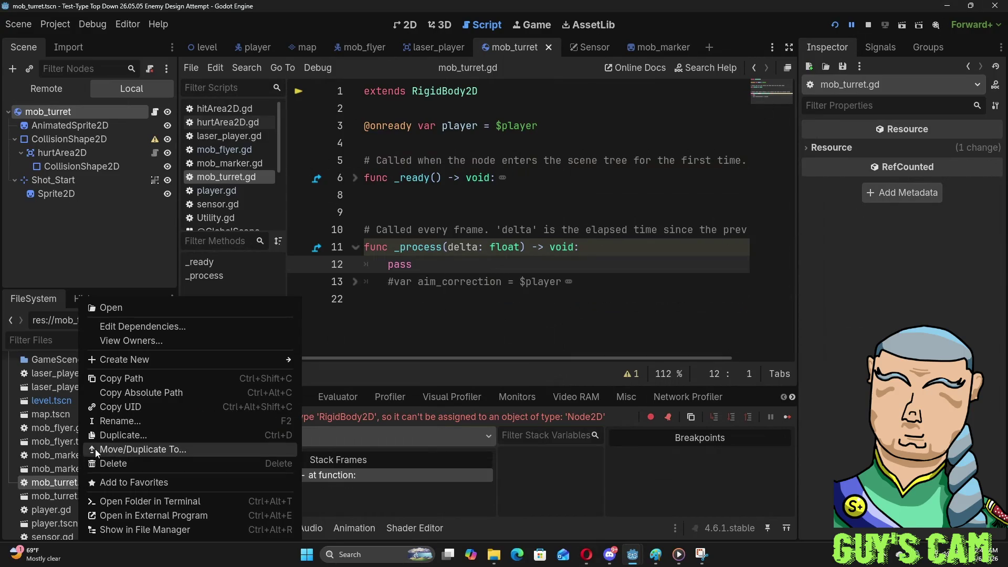
click(141, 463)
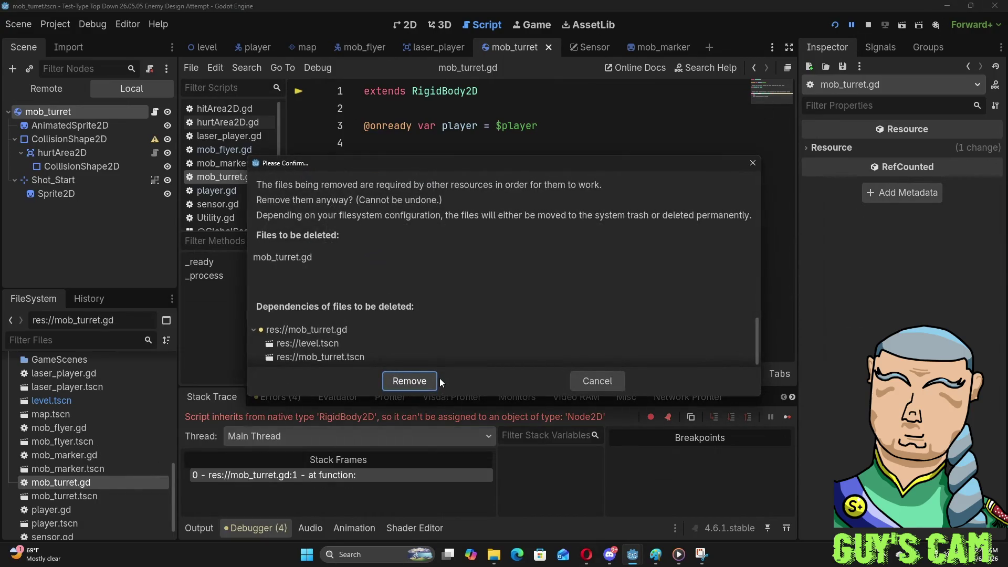
click(423, 378)
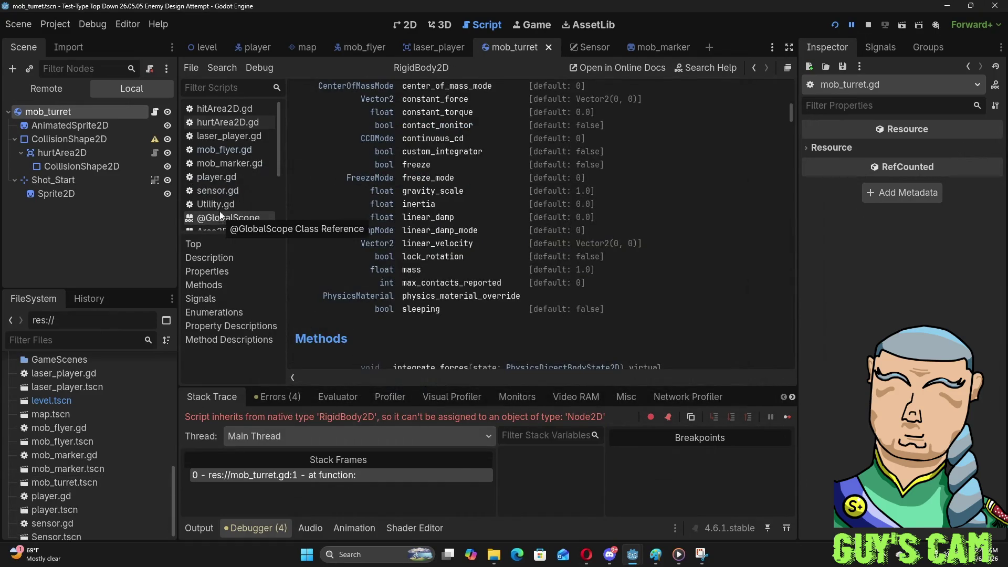
Run the game with F5, then close the game window to stop debugging.
key(F5)
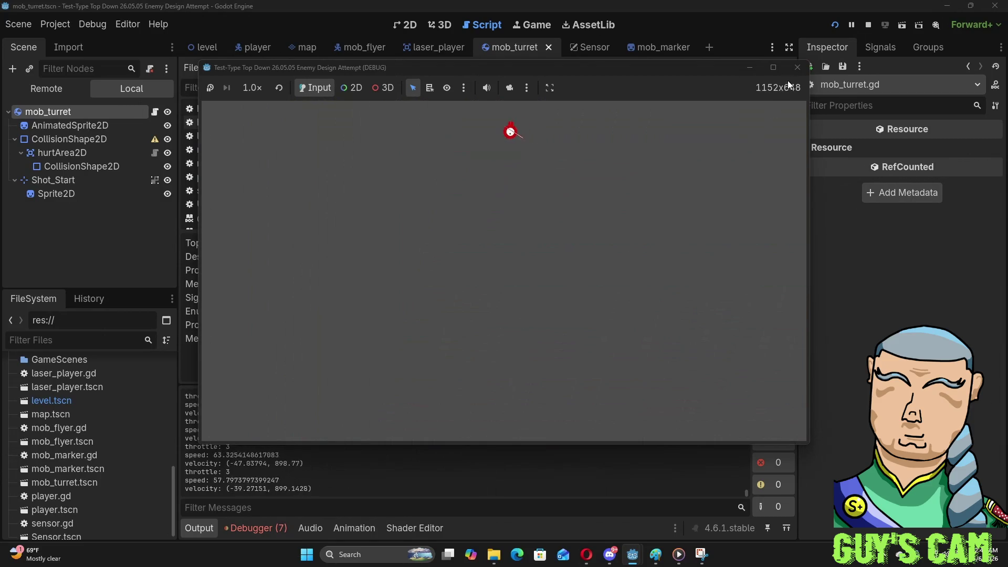
click(797, 67)
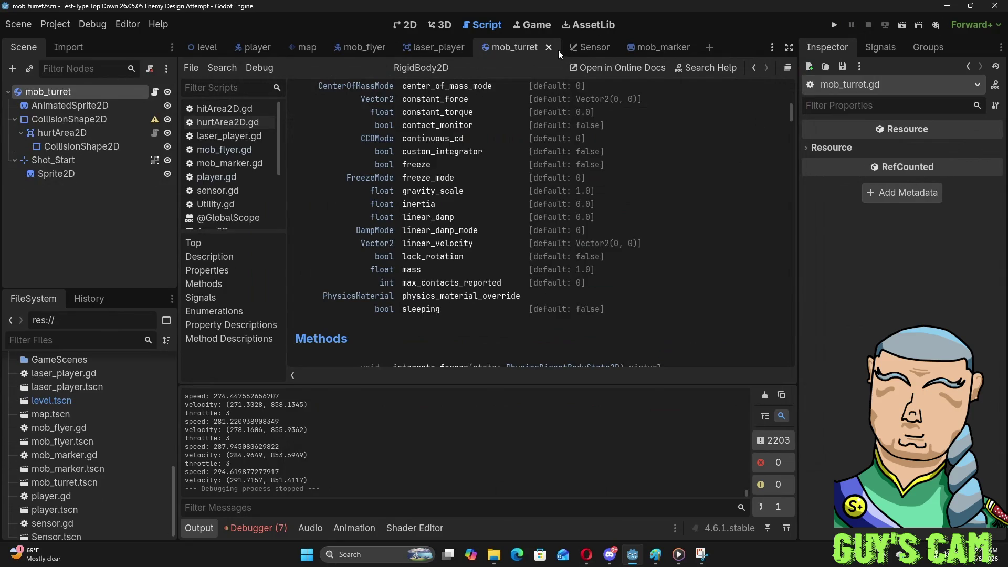
Compare the mob_flyer and mob_turret scenes, then expand and collapse mob_turret's Mass Distribution settings.
click(359, 49)
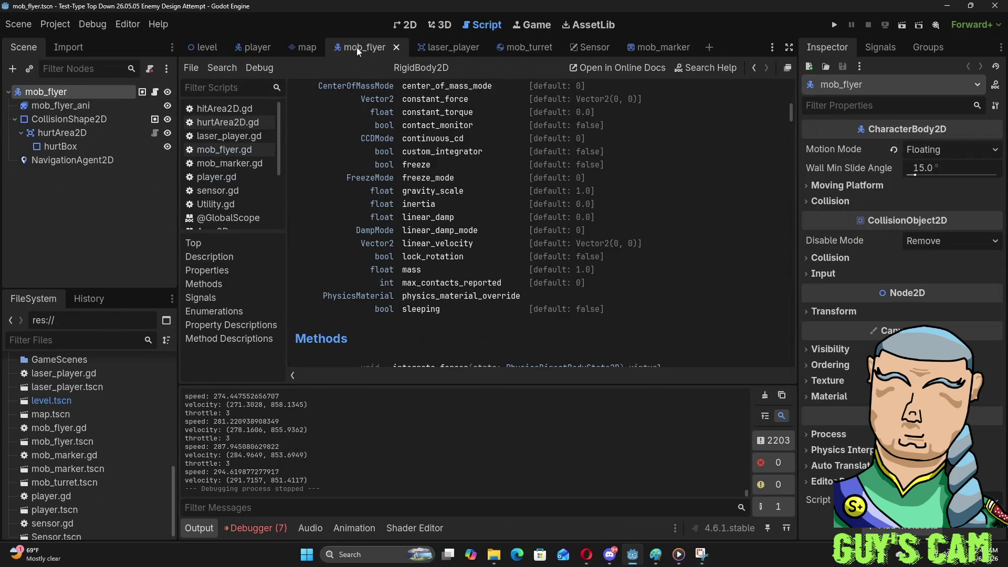
click(520, 47)
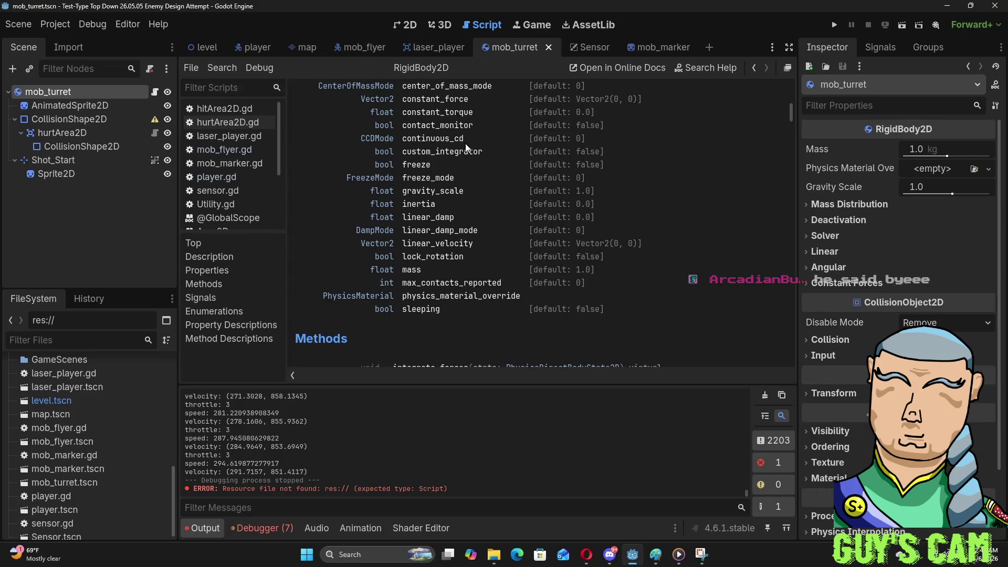
click(367, 43)
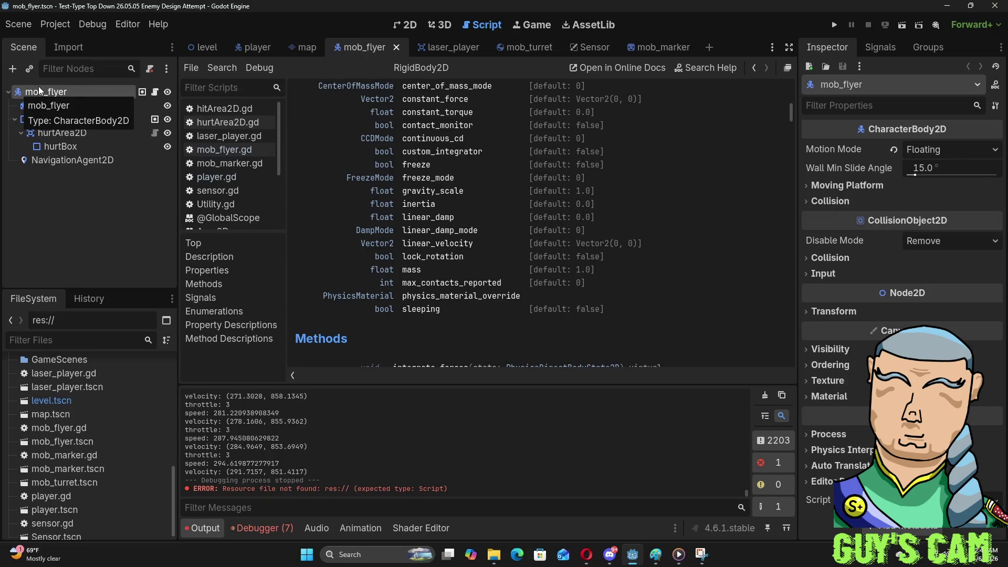
click(507, 48)
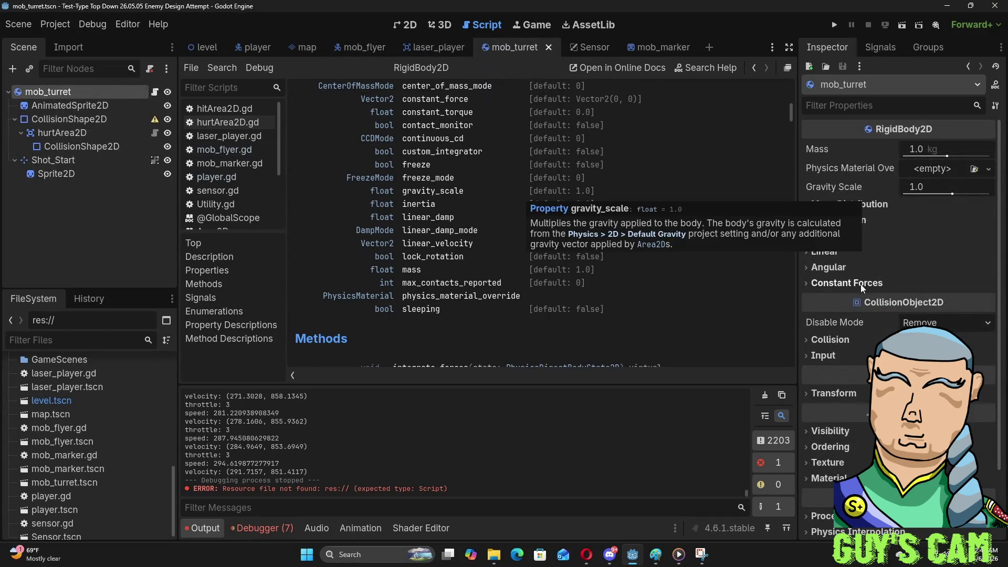
click(837, 204)
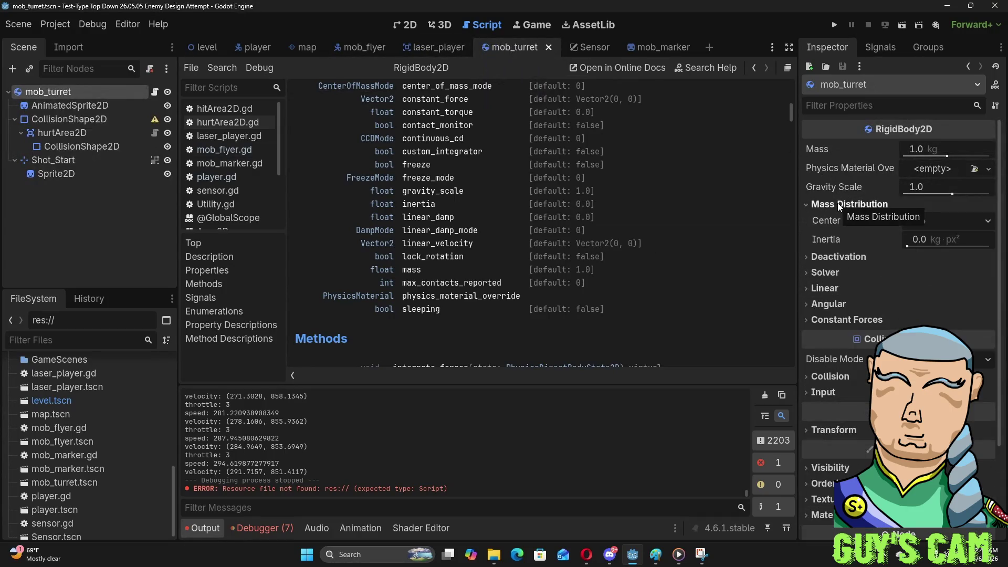
click(836, 204)
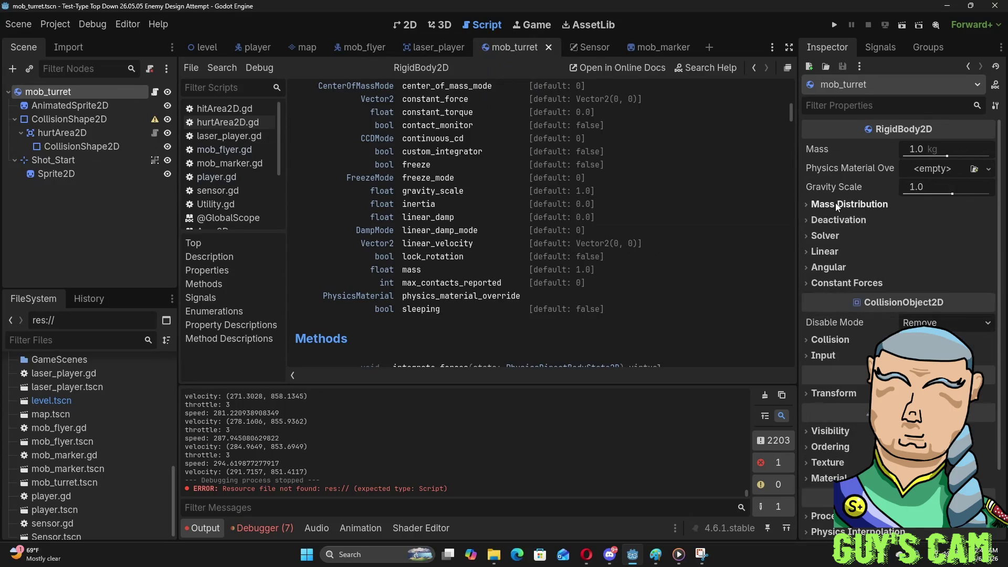
Use Change Type with a 'char' search to turn the mob_turret root into a CharacterBody2D.
right_click(22, 92)
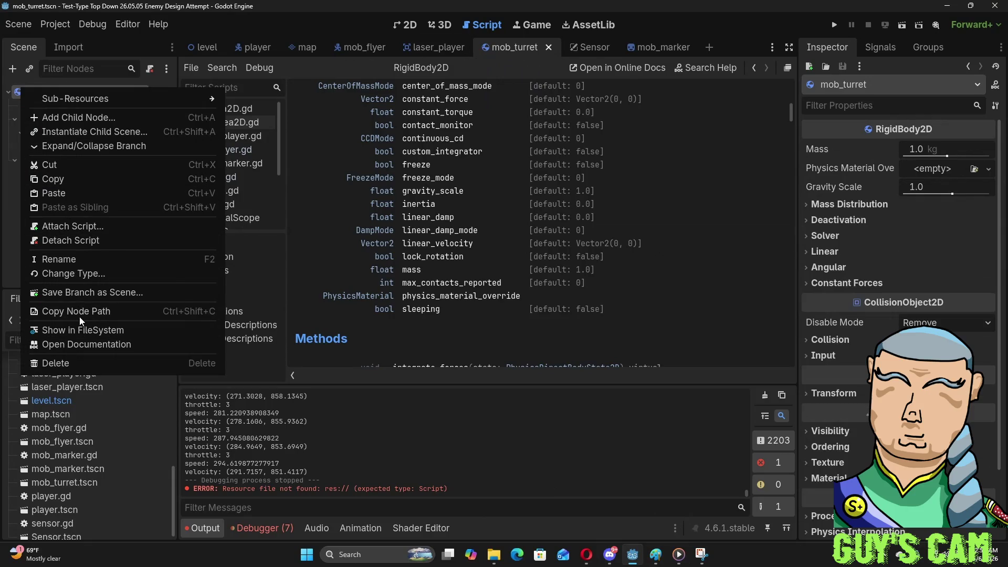
click(79, 273)
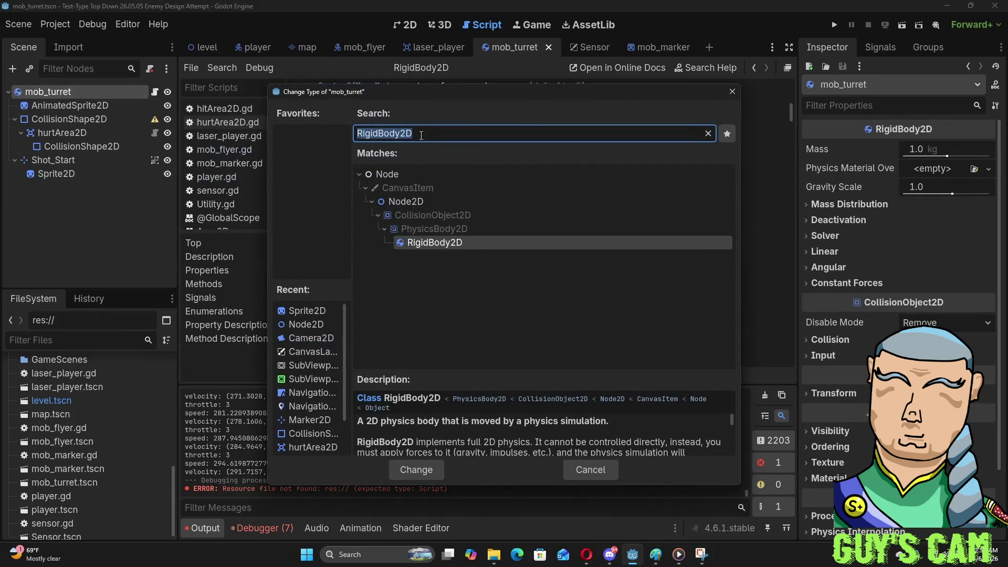
text(char)
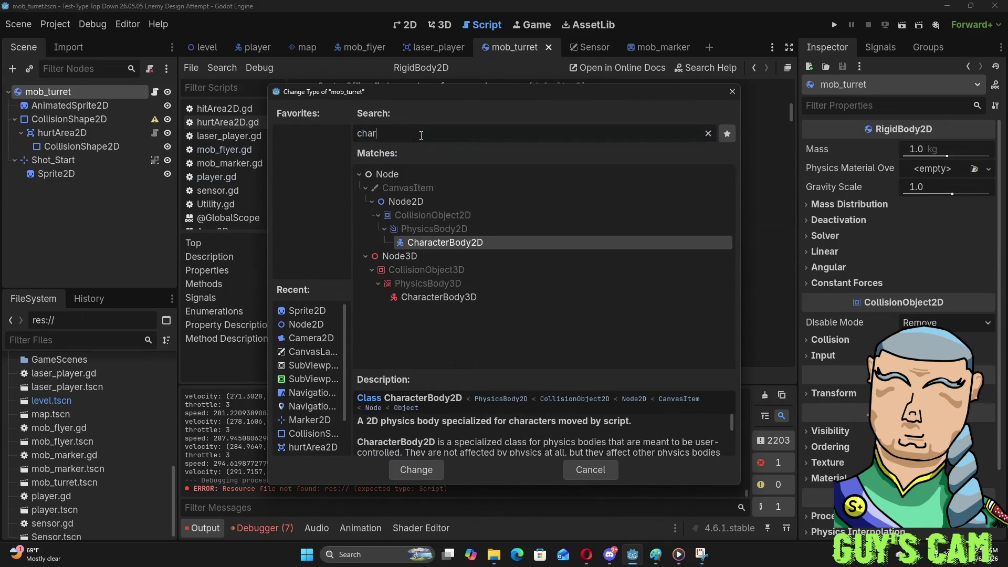
click(422, 468)
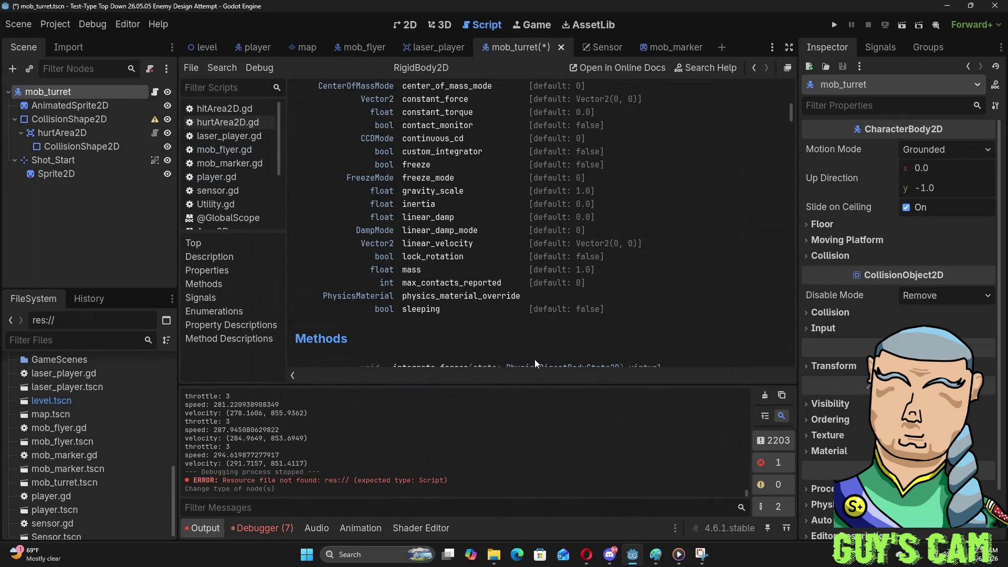
click(154, 95)
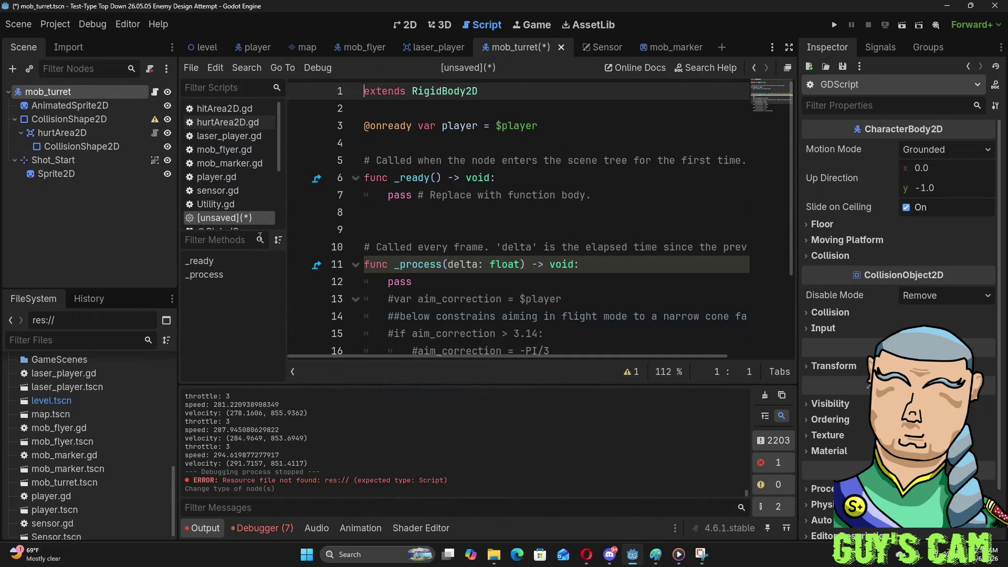
Attempt to close the unsaved mob_turret script, then cancel the save prompt to keep it open.
right_click(232, 213)
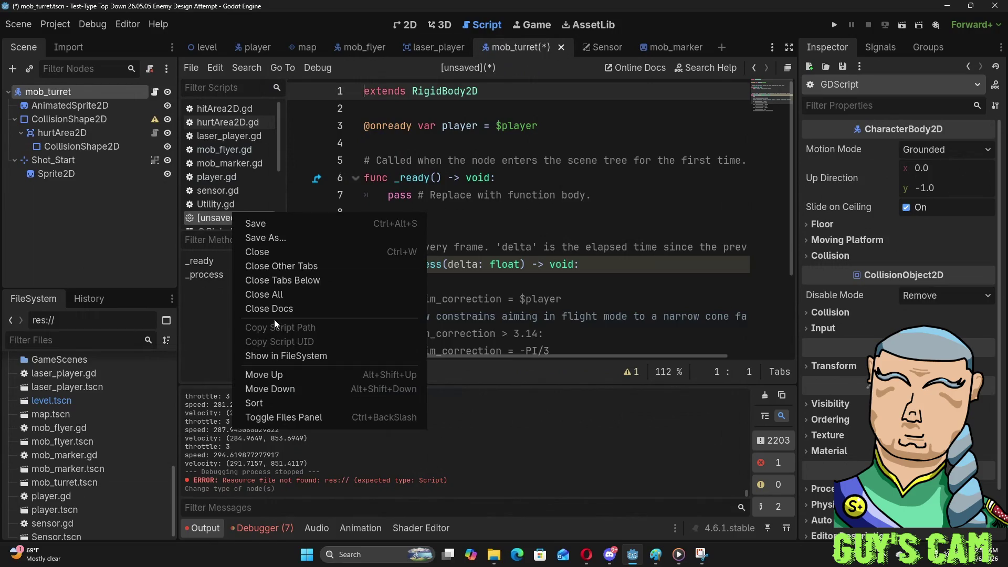
click(264, 253)
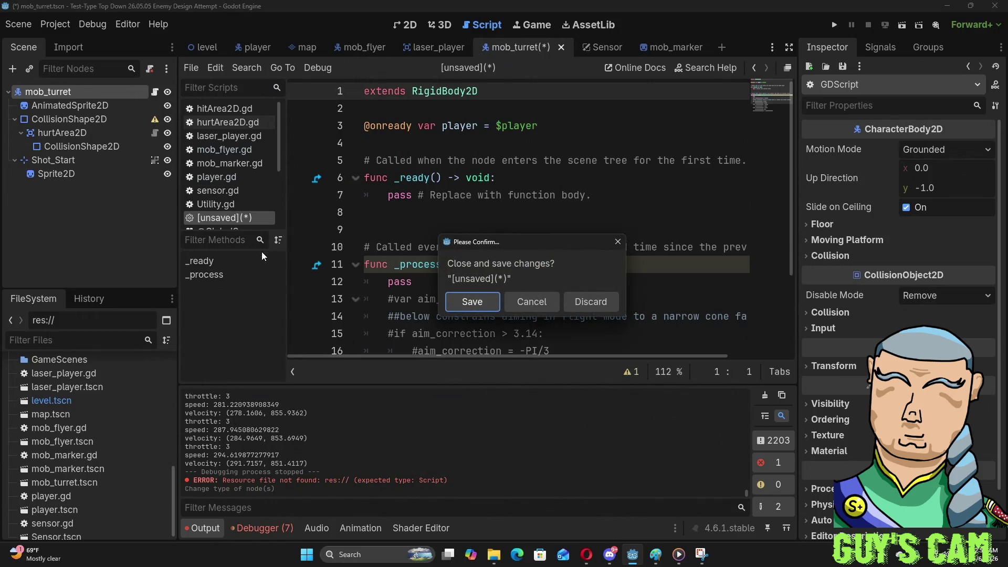
click(553, 300)
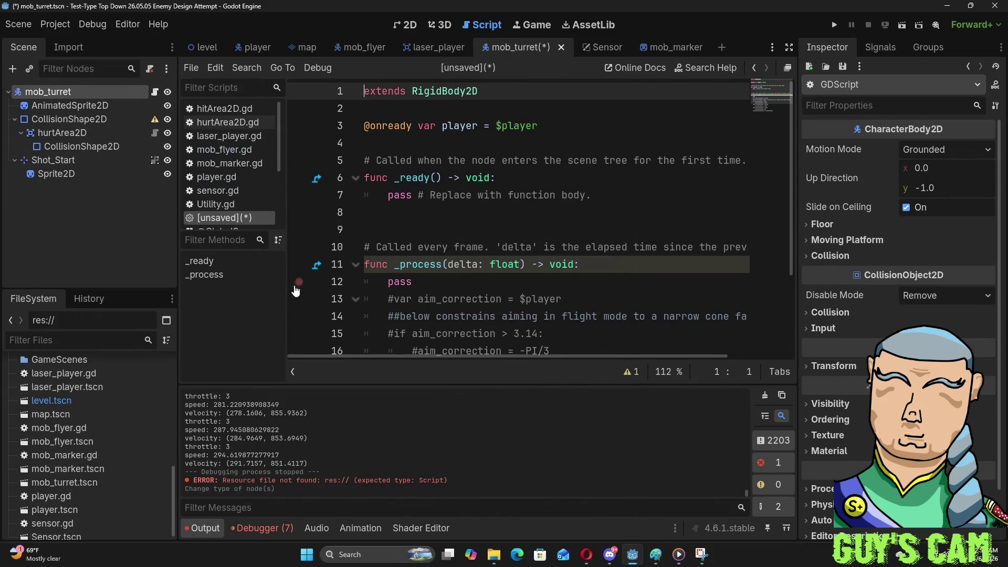
Close the unsaved script and discard its changes.
right_click(252, 222)
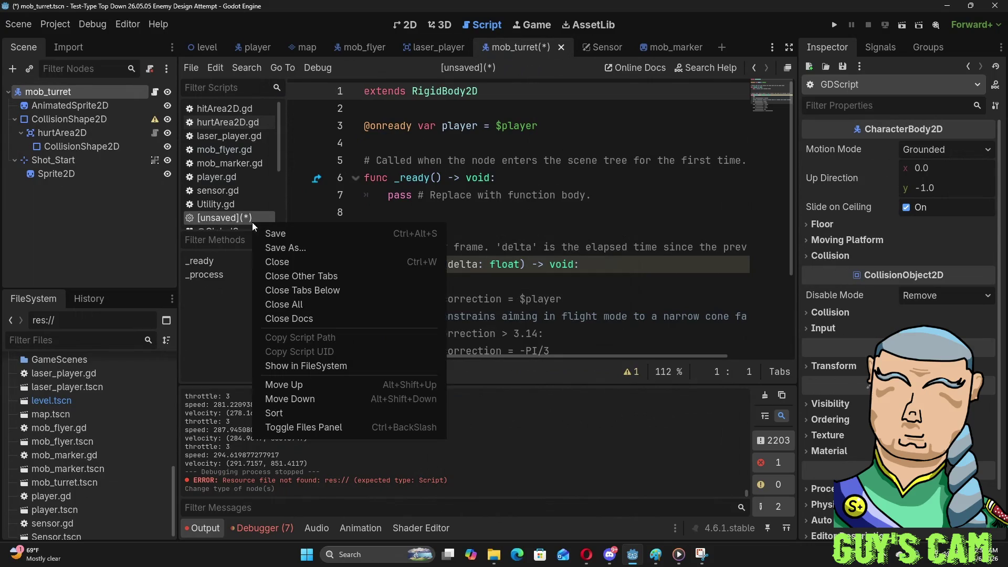
click(308, 262)
click(577, 304)
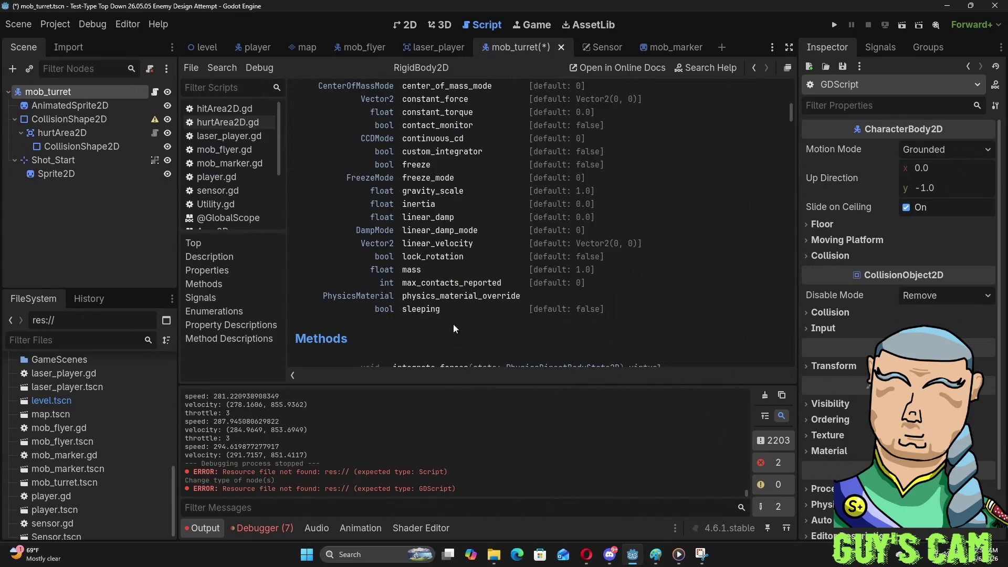
Attach a new mob_turret.gd script from the CharacterBody2D template to mob_turret, then run the game with F5.
right_click(45, 90)
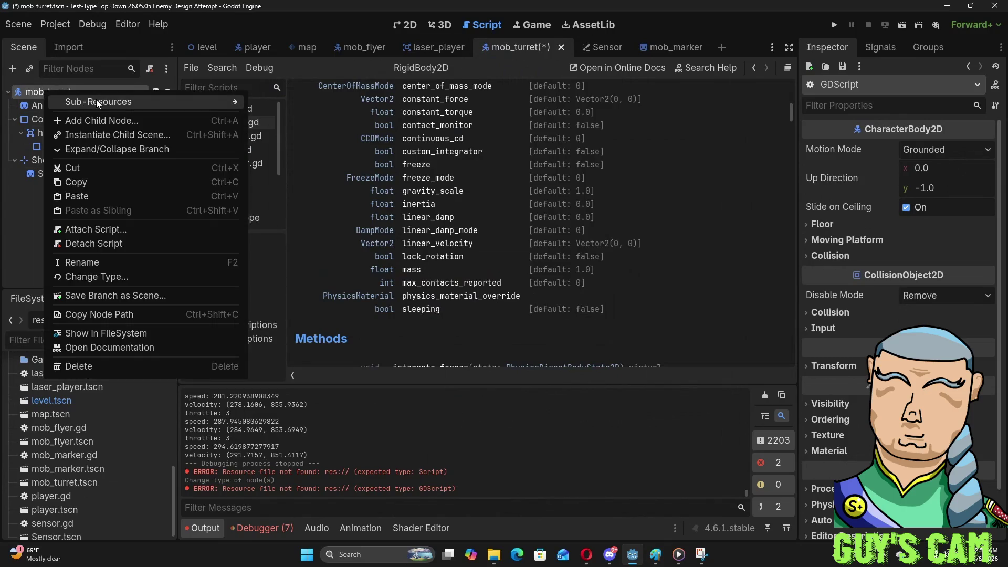
click(93, 231)
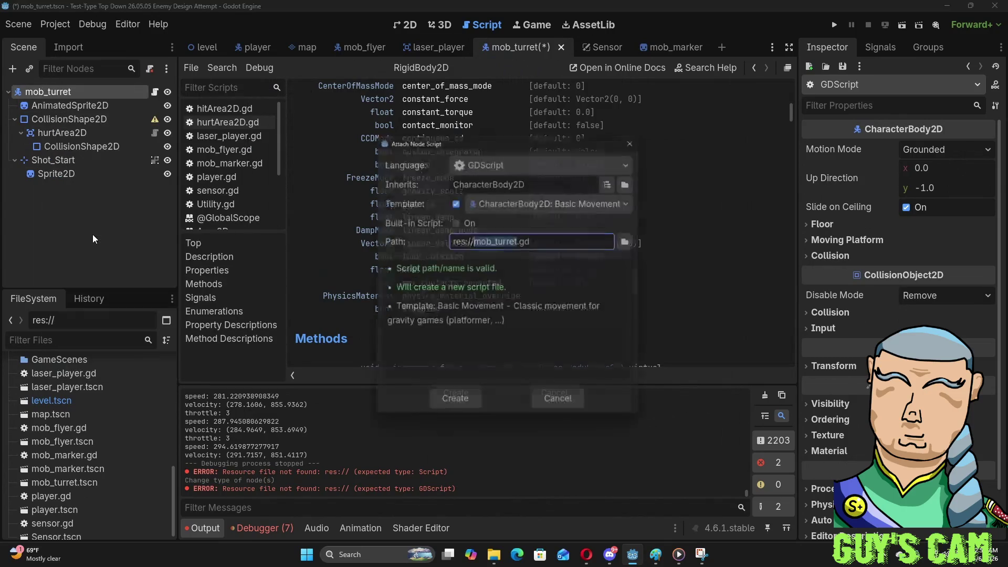
click(465, 407)
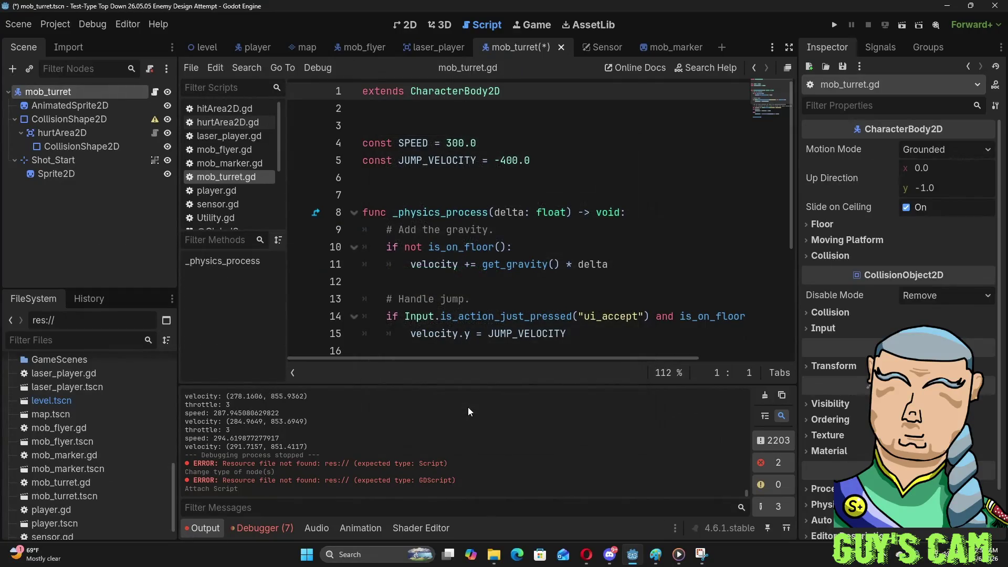
key(F5)
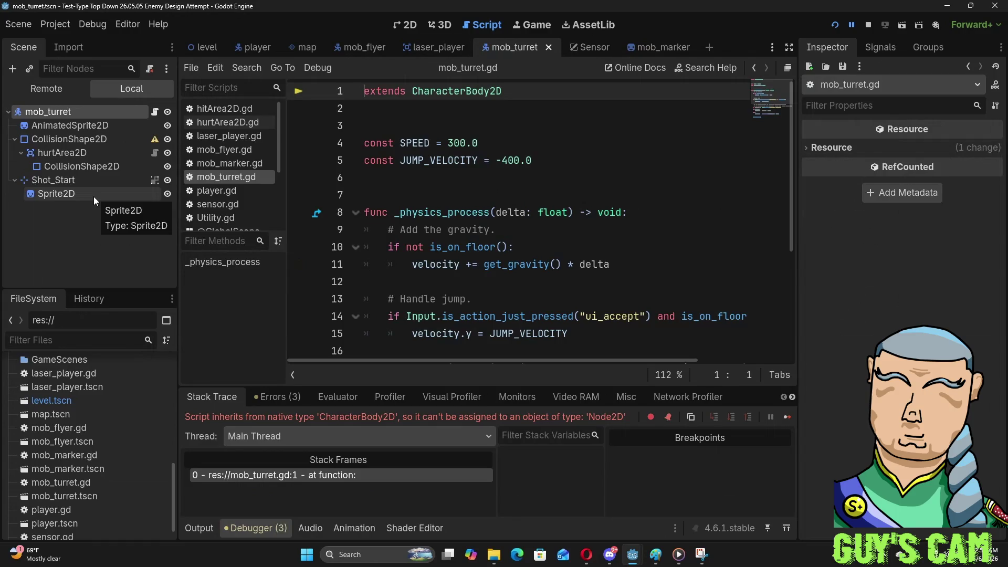
Copy the Shot_Start branch and paste it into the player scene.
click(55, 180)
key(ctrl+c)
click(242, 47)
key(ctrl+v)
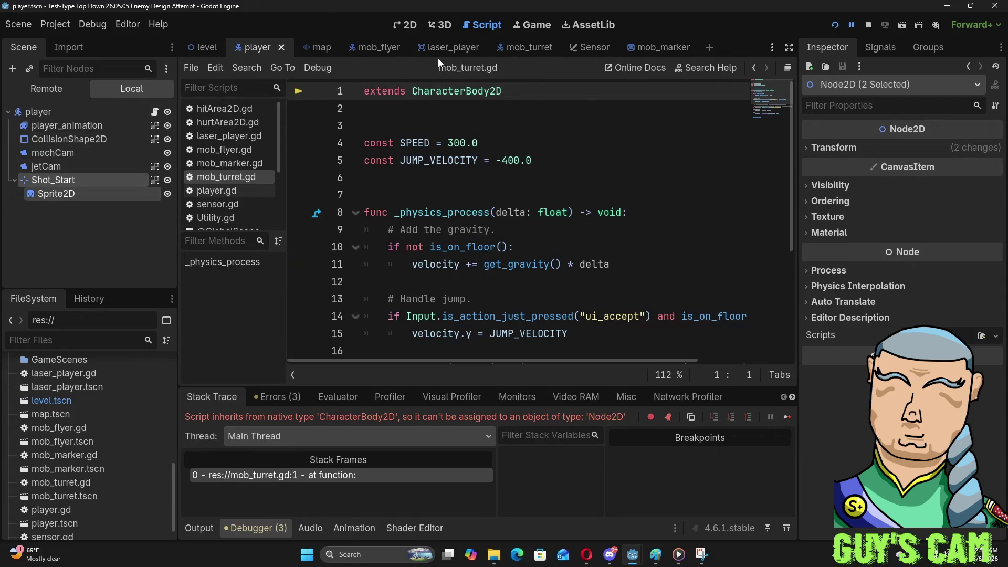
In mob_turret, nest Shot_Start under AnimatedSprite2D and test-run the scene with F6.
click(523, 55)
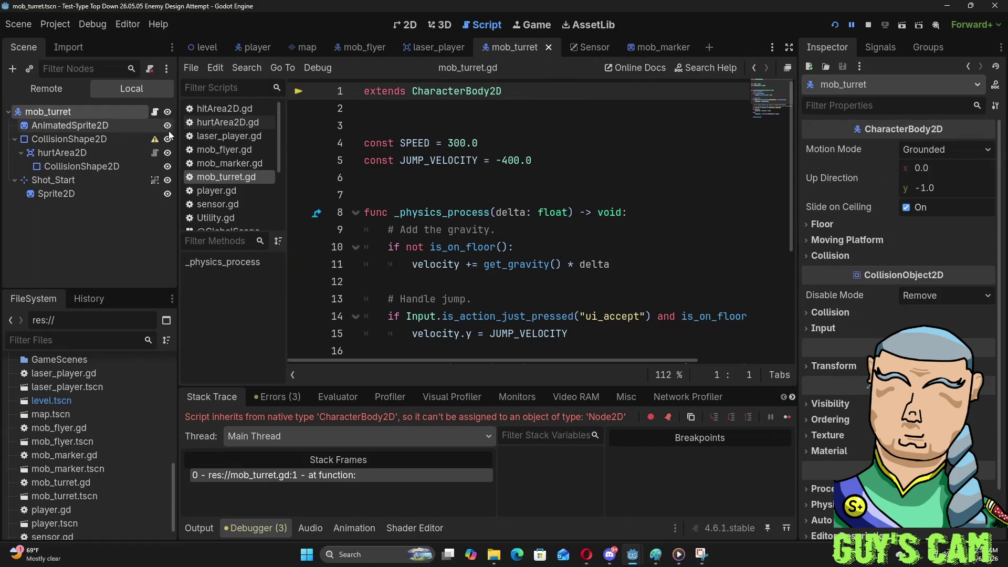
mouse_move(68, 180)
mouse_down()
mouse_move(111, 122)
mouse_move(102, 125)
mouse_up()
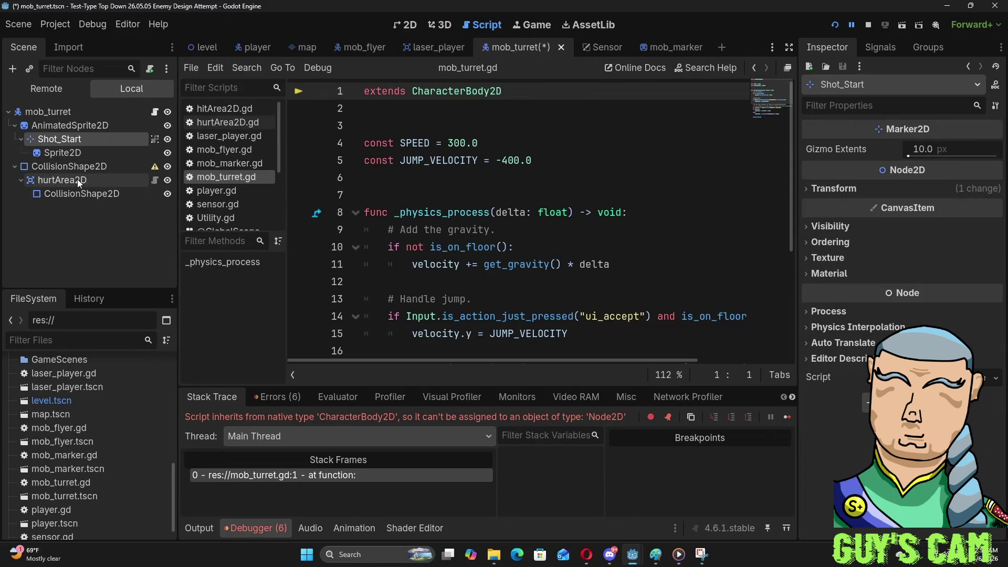
key(F6)
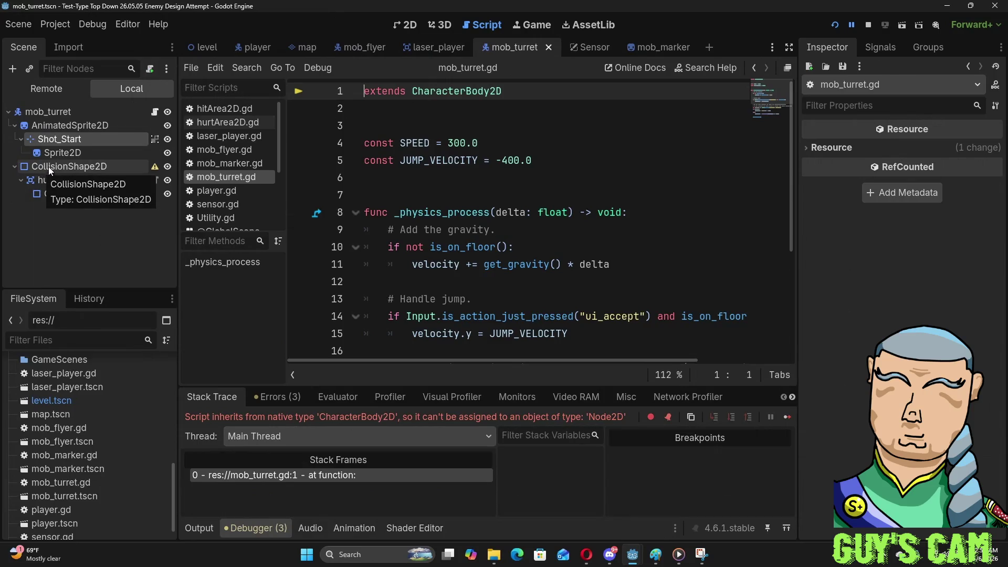
Delete Shot_Start and its children, then run the scene again with F6.
click(61, 140)
key(Delete)
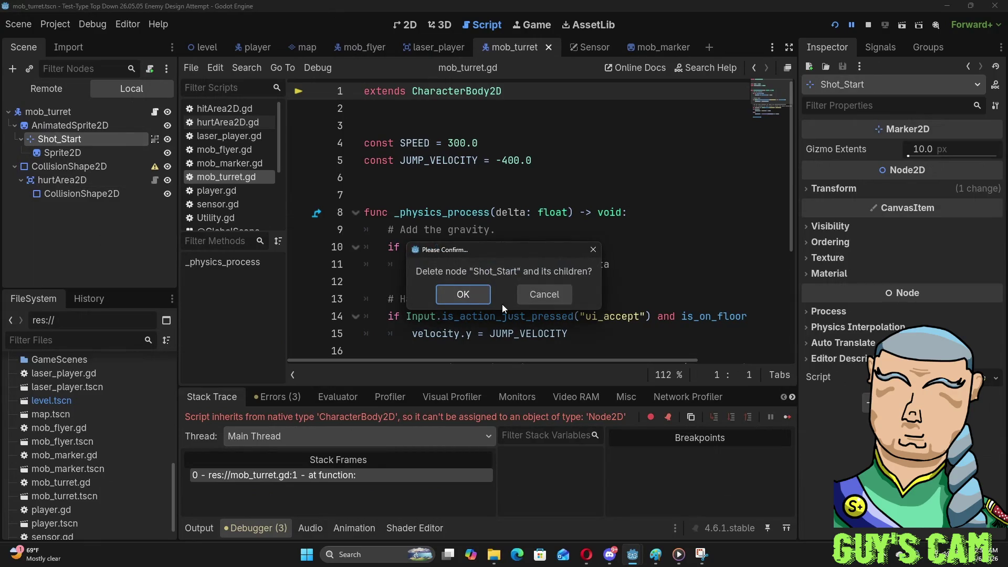
click(444, 295)
key(F6)
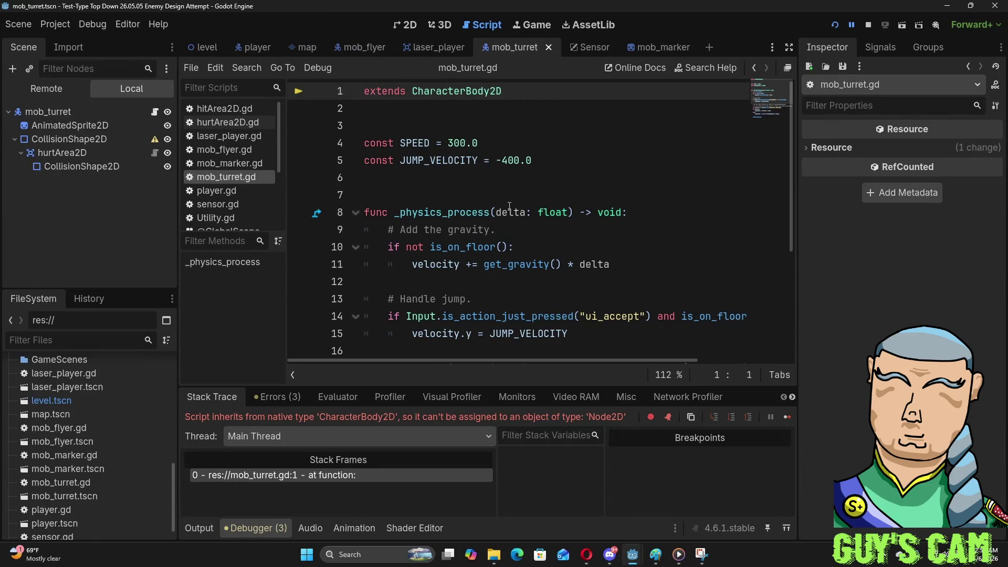
Delete the mob_turret.gd file from the FileSystem dock.
right_click(515, 46)
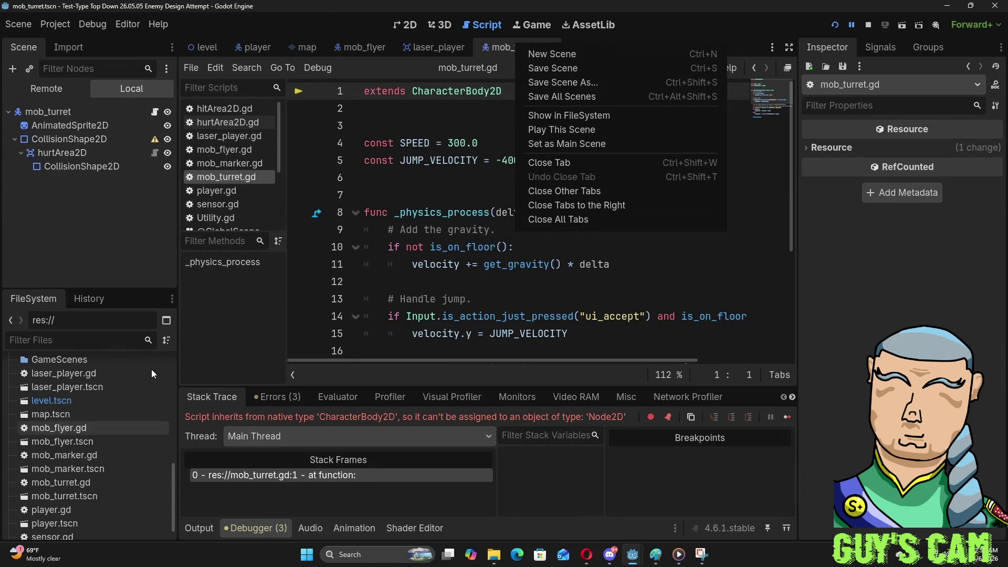
click(81, 484)
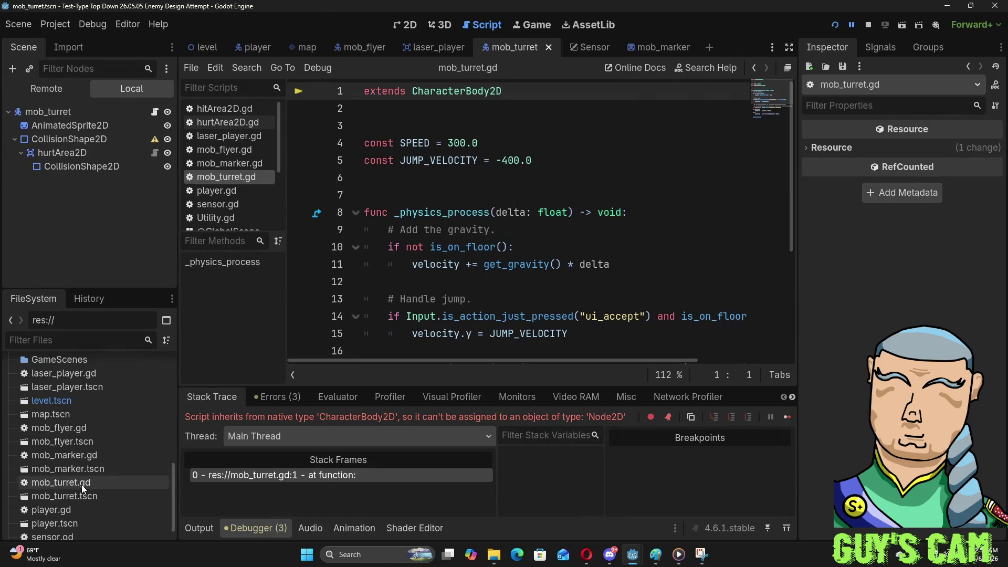
right_click(81, 485)
click(97, 465)
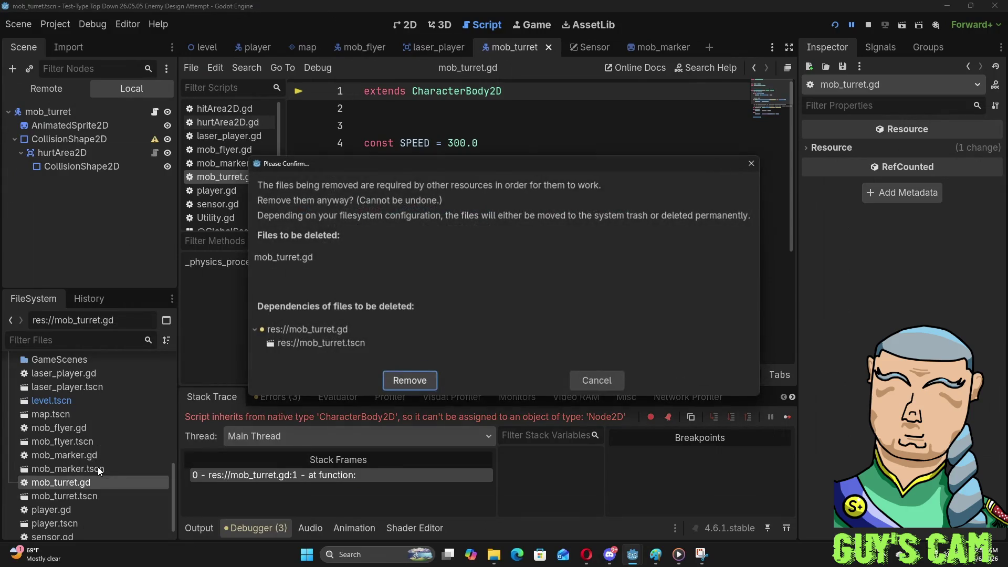
click(406, 381)
Delete the mob_turret.tscn file from the FileSystem dock.
right_click(80, 483)
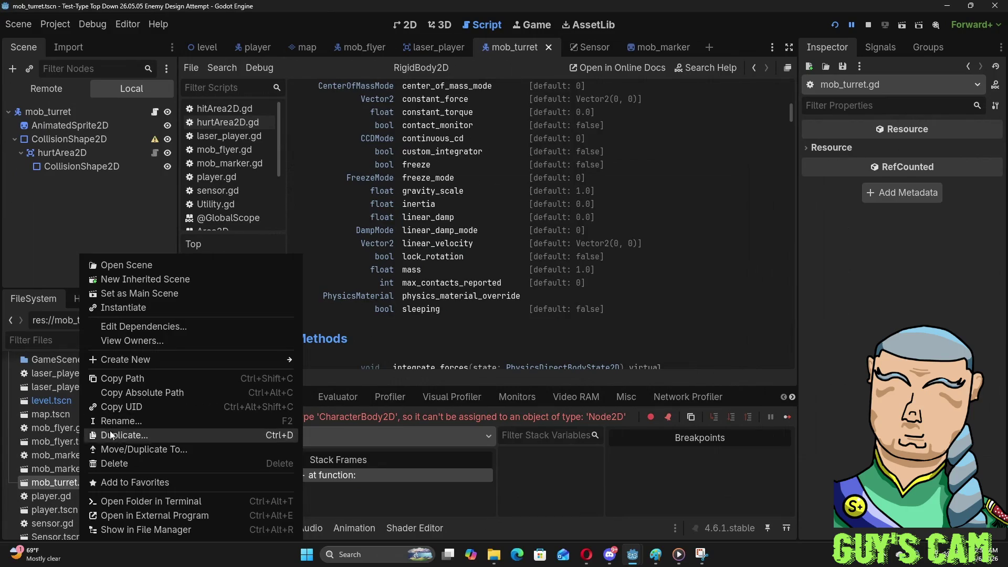
click(119, 463)
click(410, 385)
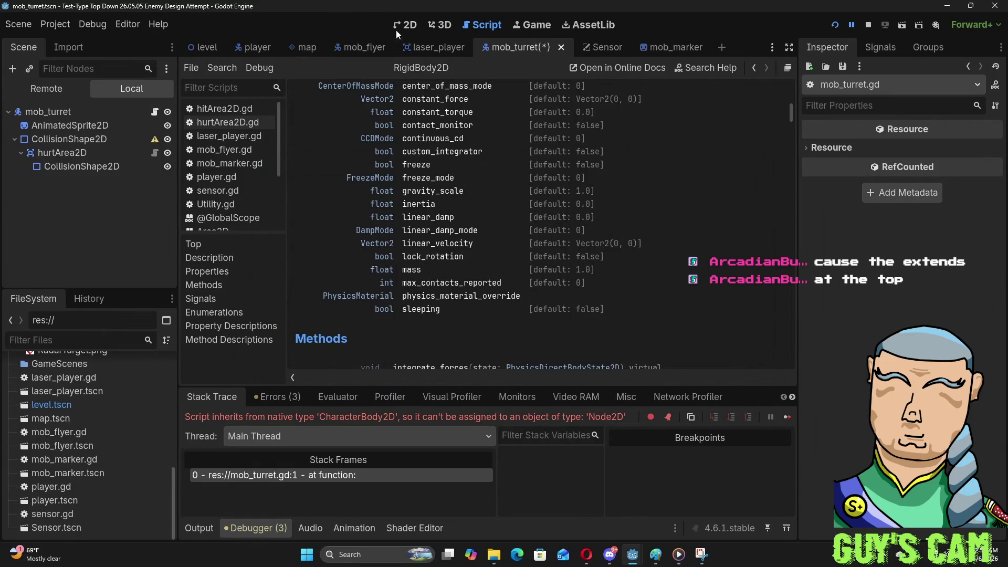
In the player scene, open player.gd and go to its extends line.
click(262, 48)
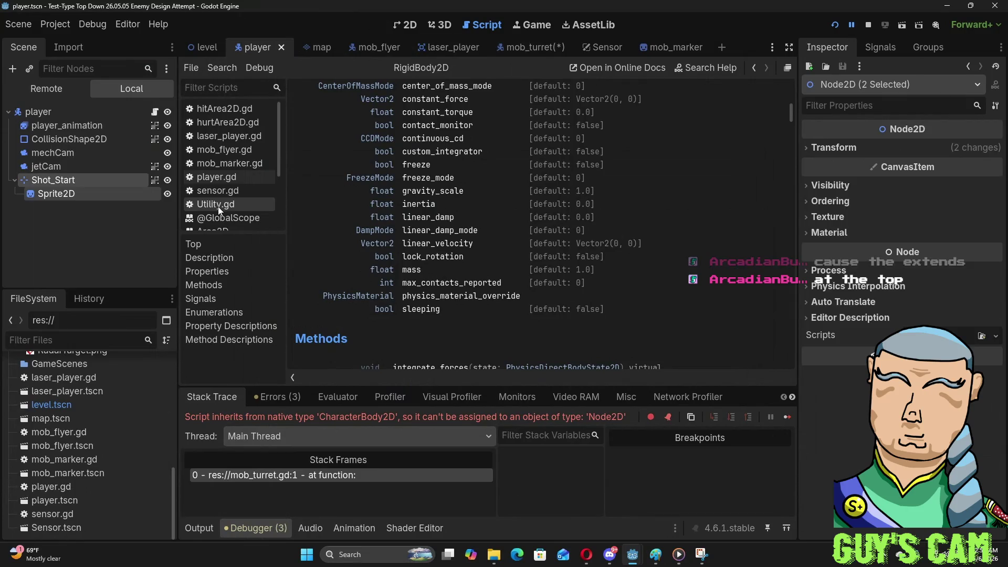
click(217, 177)
scroll(779, 173, up, 5)
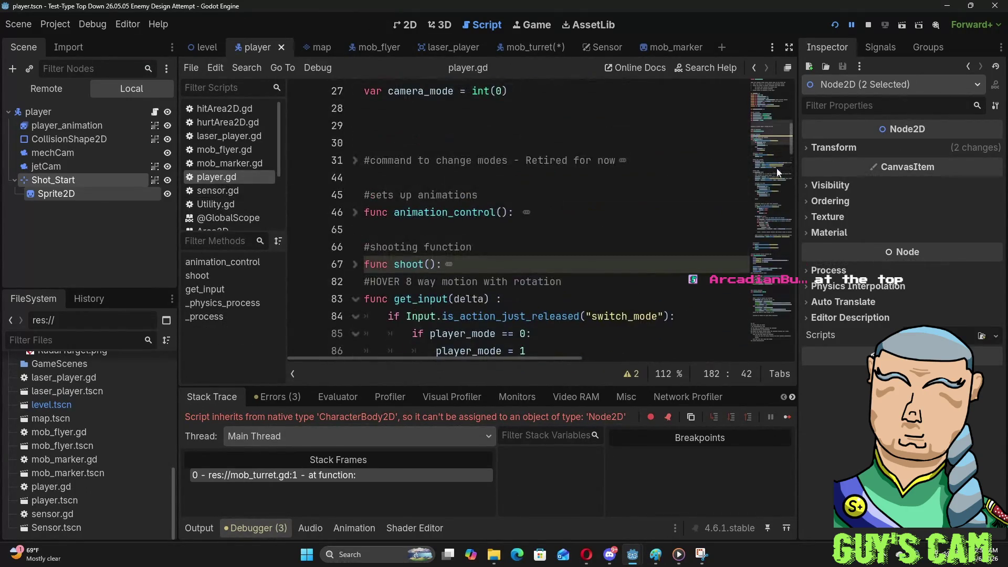
scroll(779, 172, up, 8)
click(369, 91)
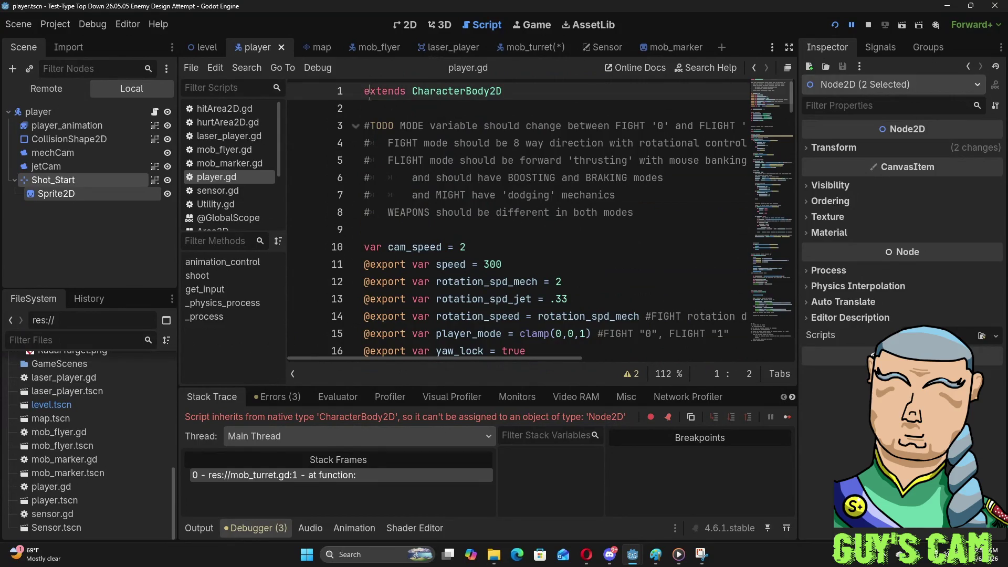
Return to the mob_turret scene and close its tab.
click(523, 49)
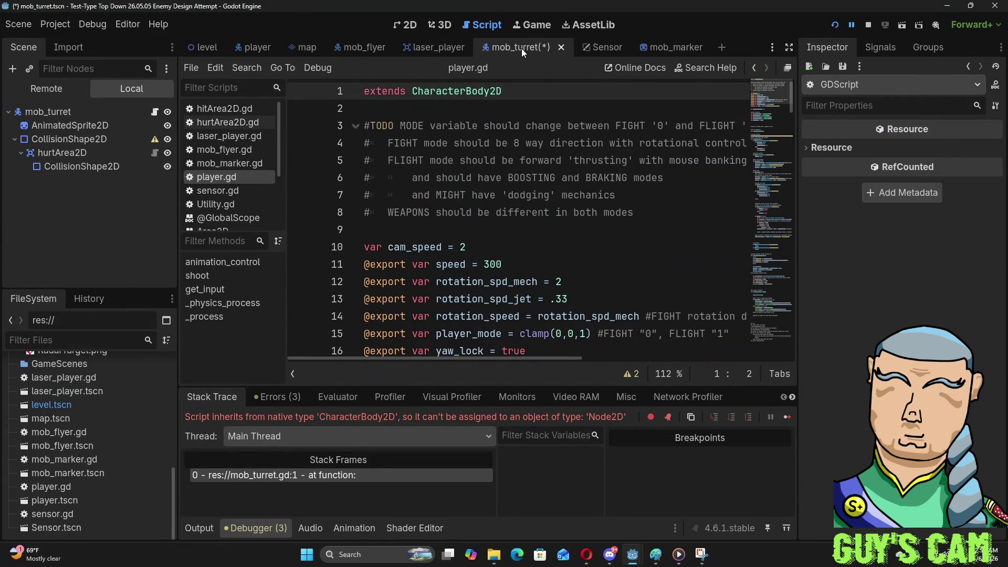
scroll(222, 194, down, 3)
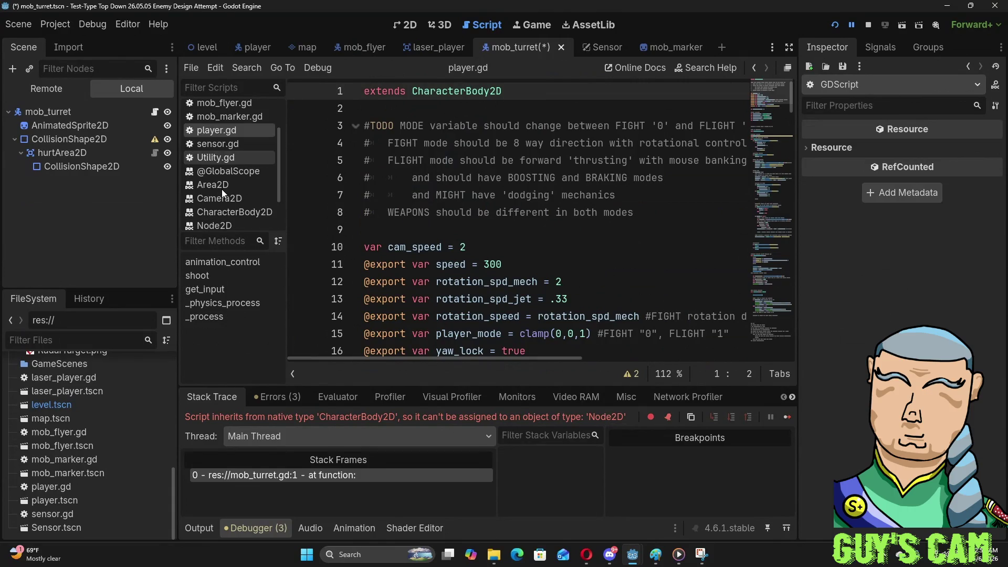
scroll(222, 195, down, 4)
scroll(230, 178, up, 6)
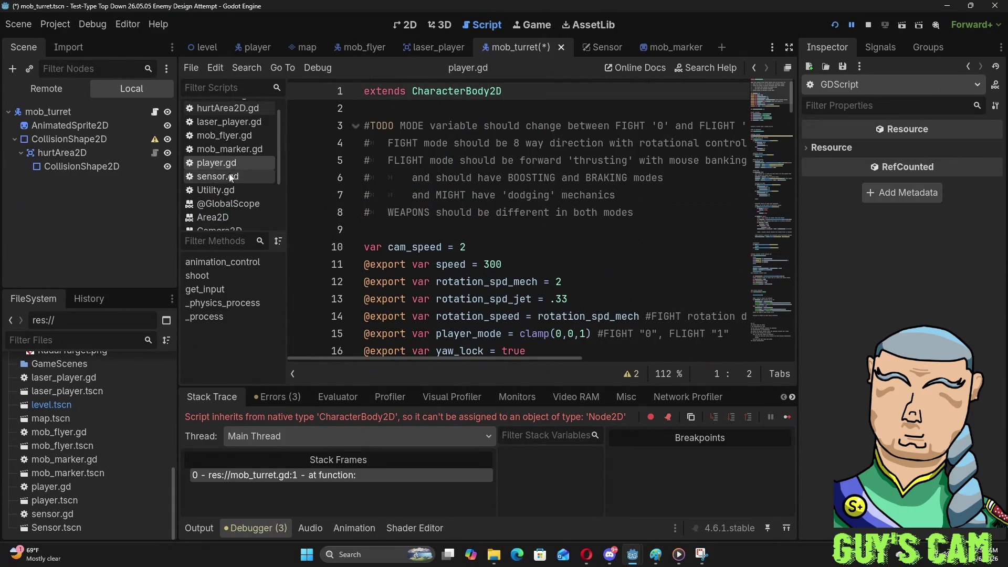
scroll(230, 179, up, 1)
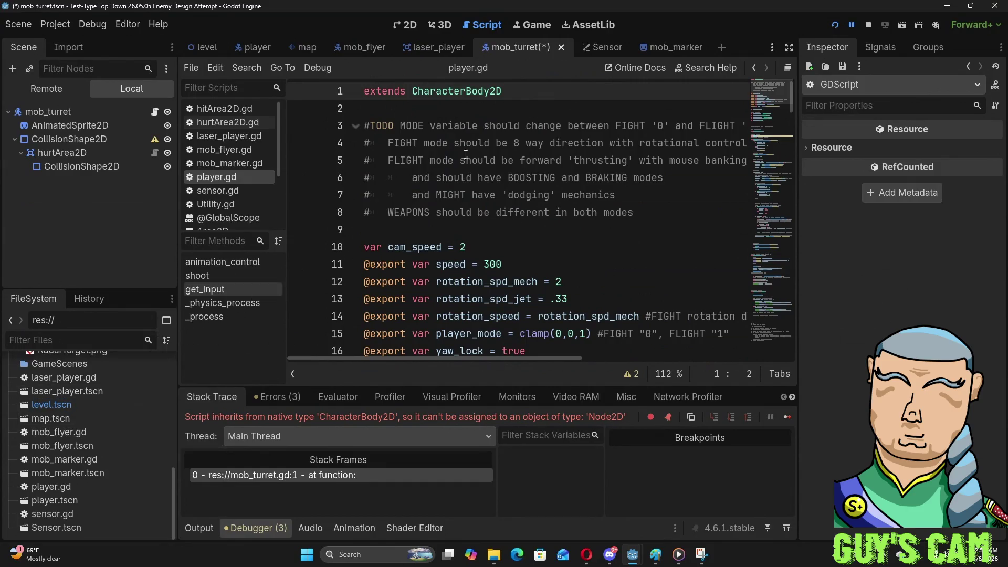
click(561, 47)
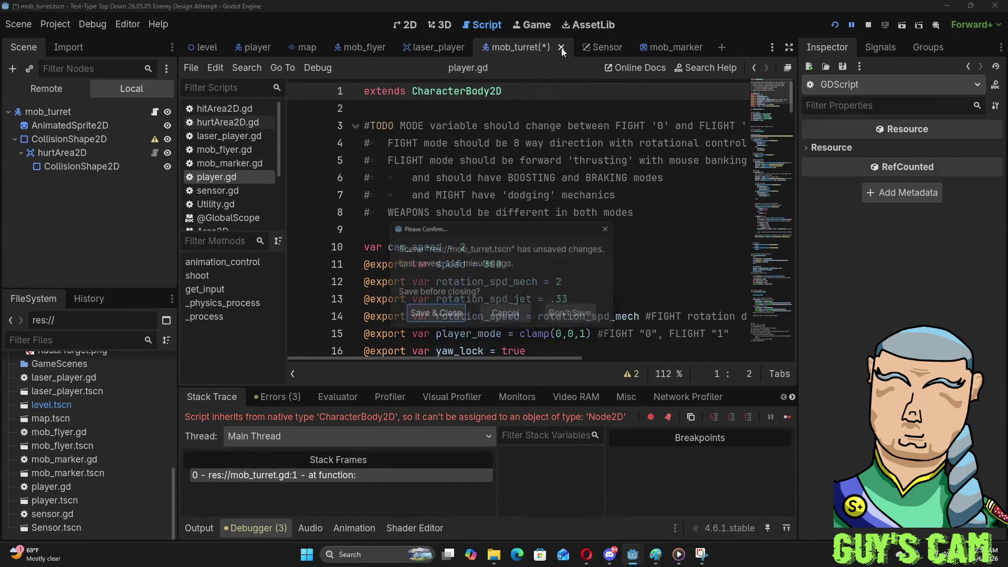
Close mob_turret with Don't Save and start a new scene with a 2D root node.
click(578, 320)
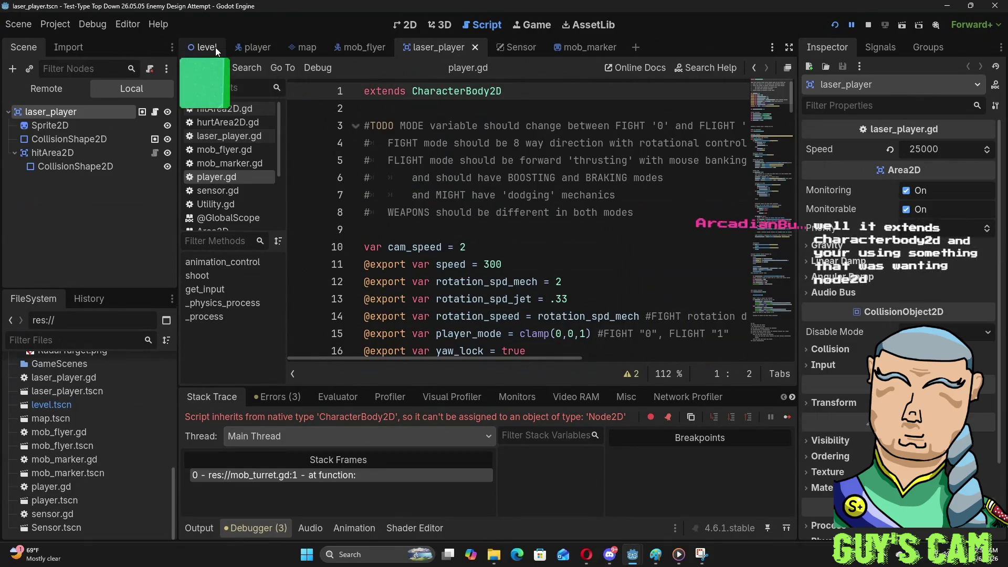
click(635, 47)
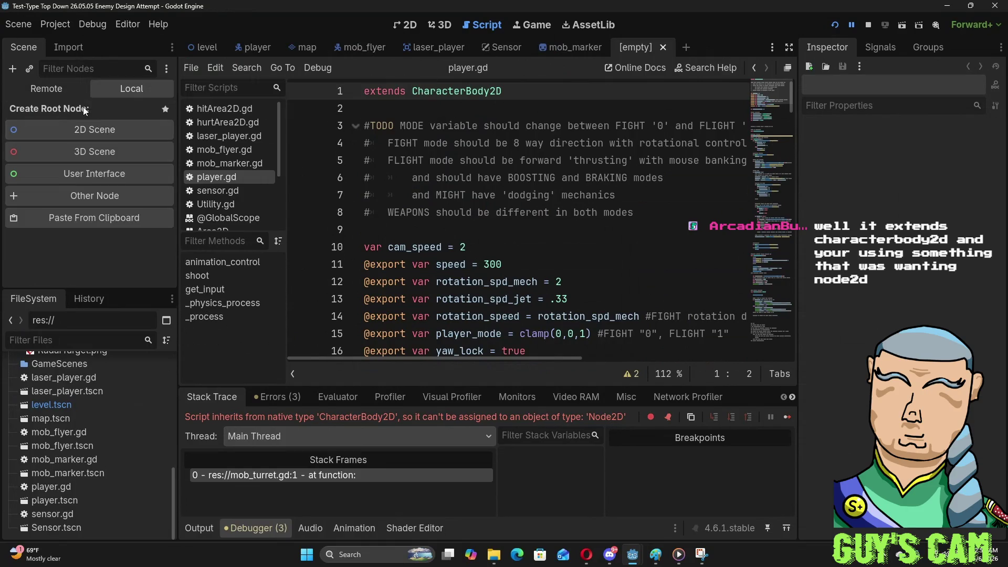
click(86, 128)
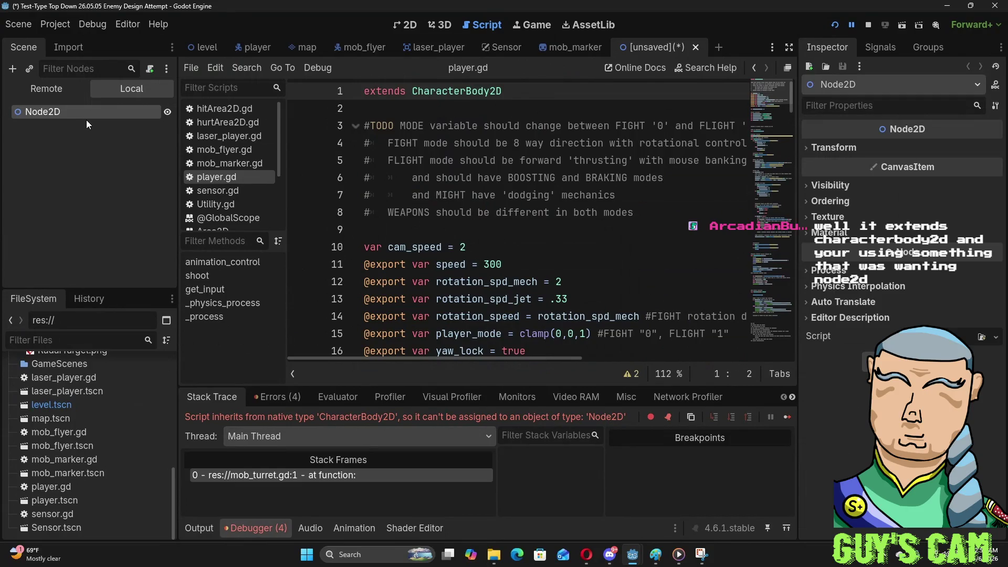
Change the Node2D root's type to CharacterBody2D and start renaming it.
right_click(54, 109)
click(23, 110)
right_click(23, 110)
key(Escape)
double_click(88, 111)
right_click(61, 111)
click(28, 126)
right_click(23, 108)
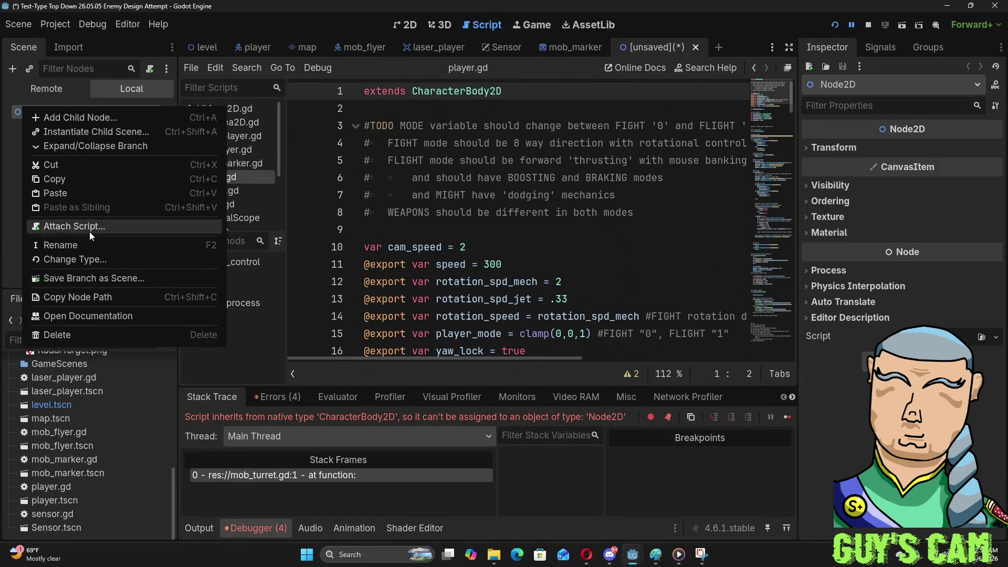
click(75, 259)
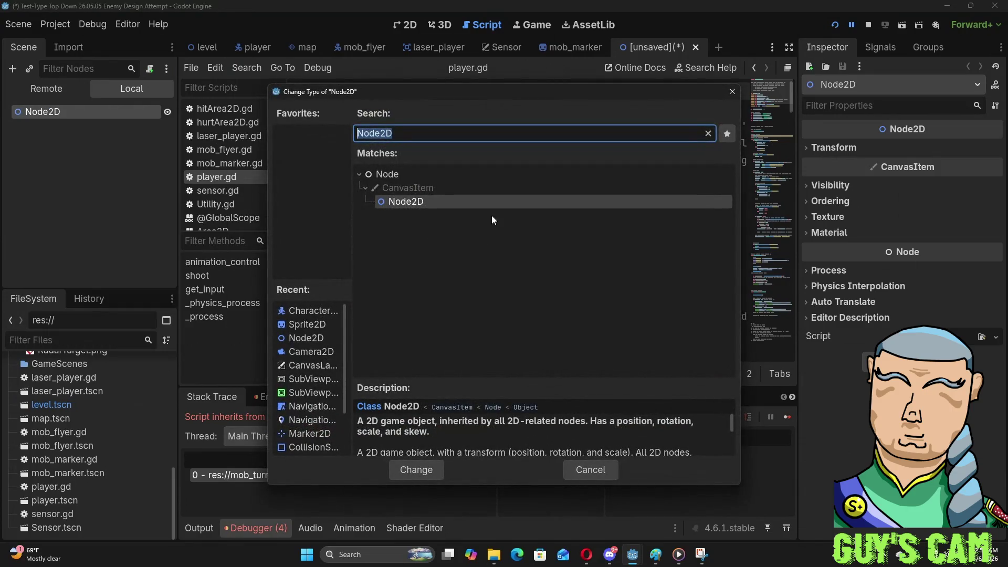
text(char)
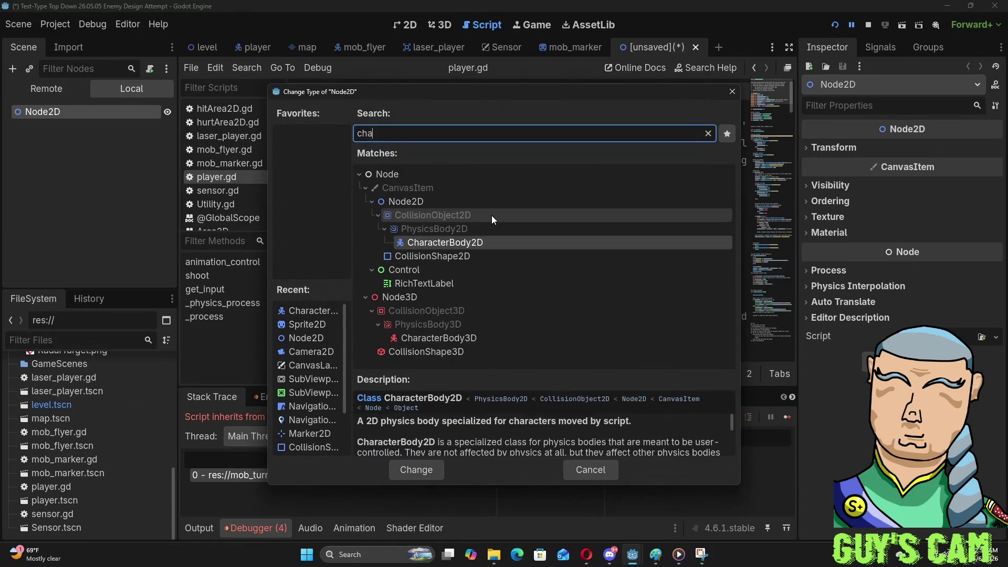
key(Return)
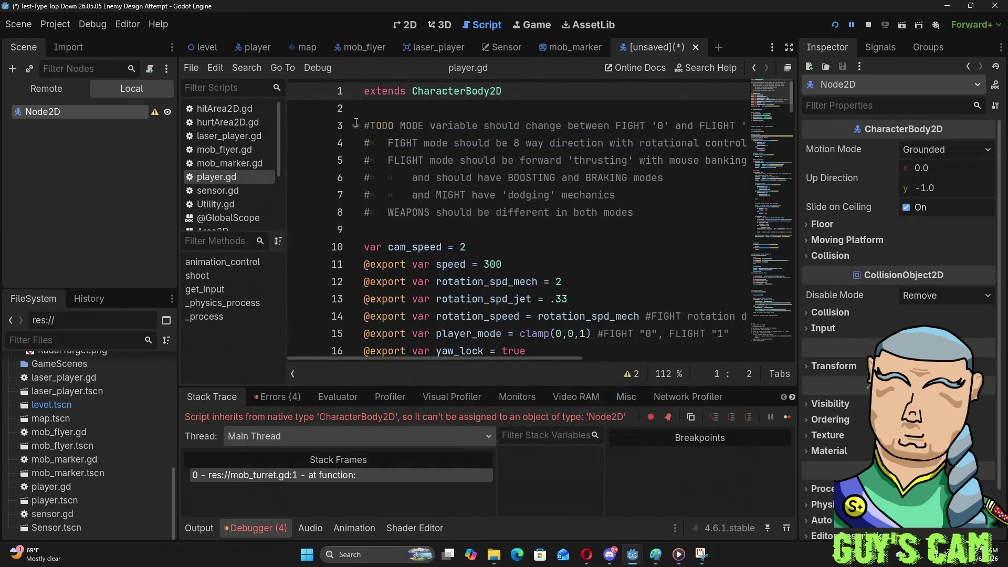
double_click(55, 117)
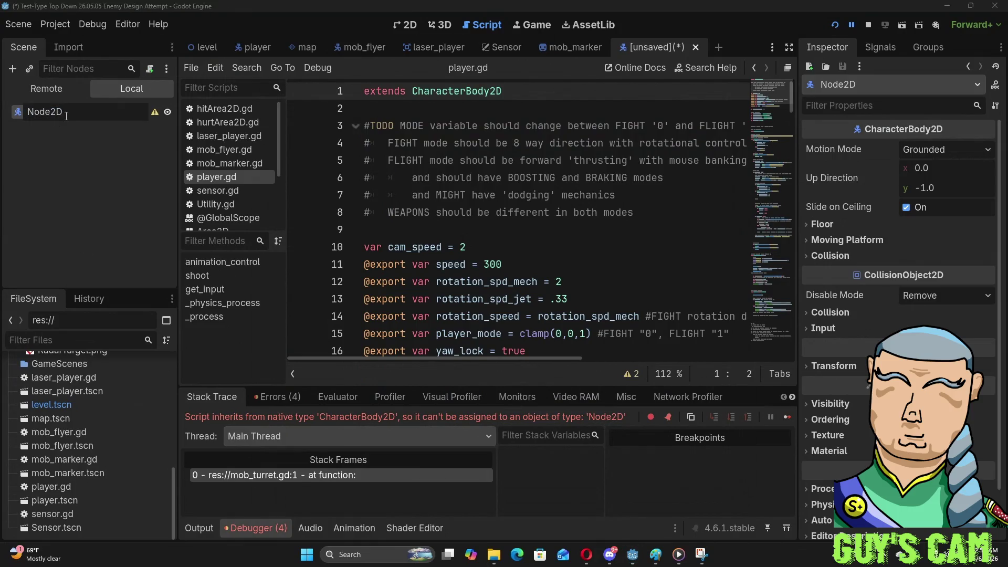
double_click(66, 115)
click(210, 163)
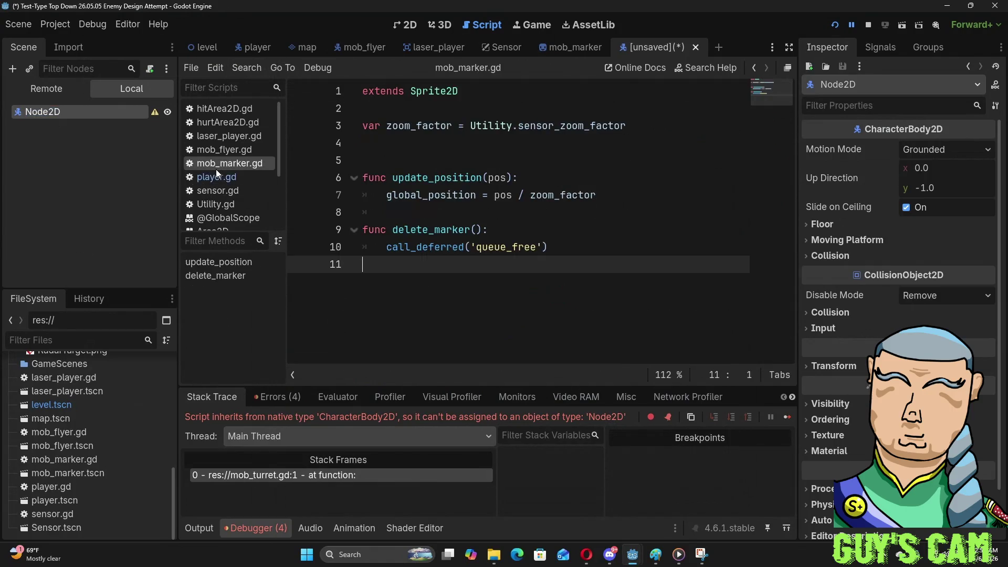
click(210, 177)
scroll(495, 220, down, 3)
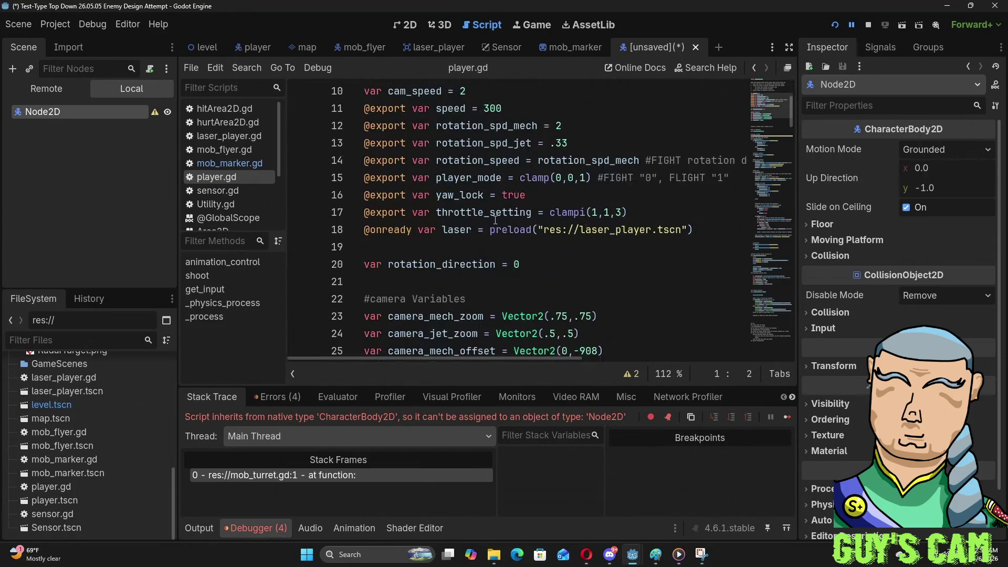
scroll(793, 107, up, 2)
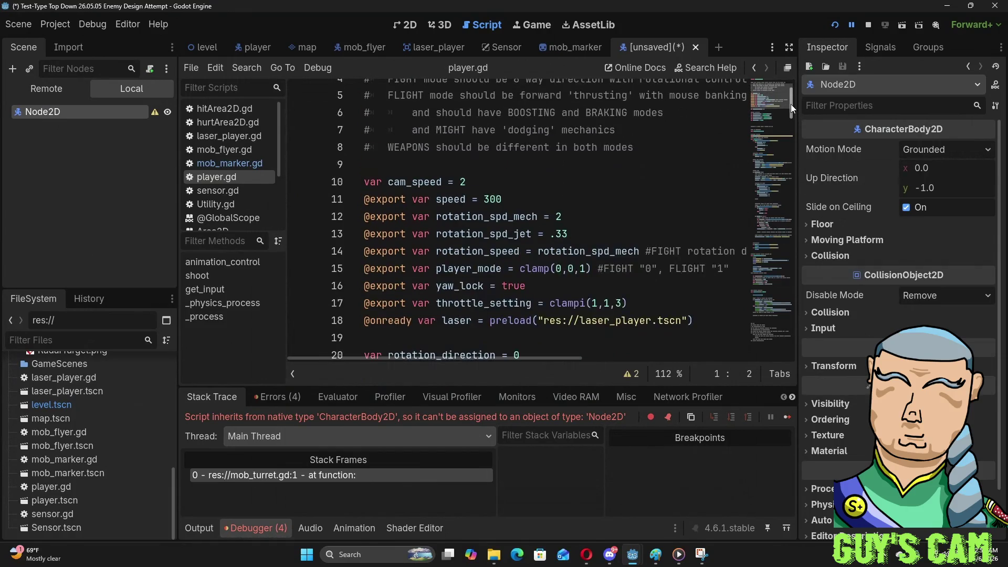
scroll(793, 107, up, 1)
scroll(790, 110, down, 2)
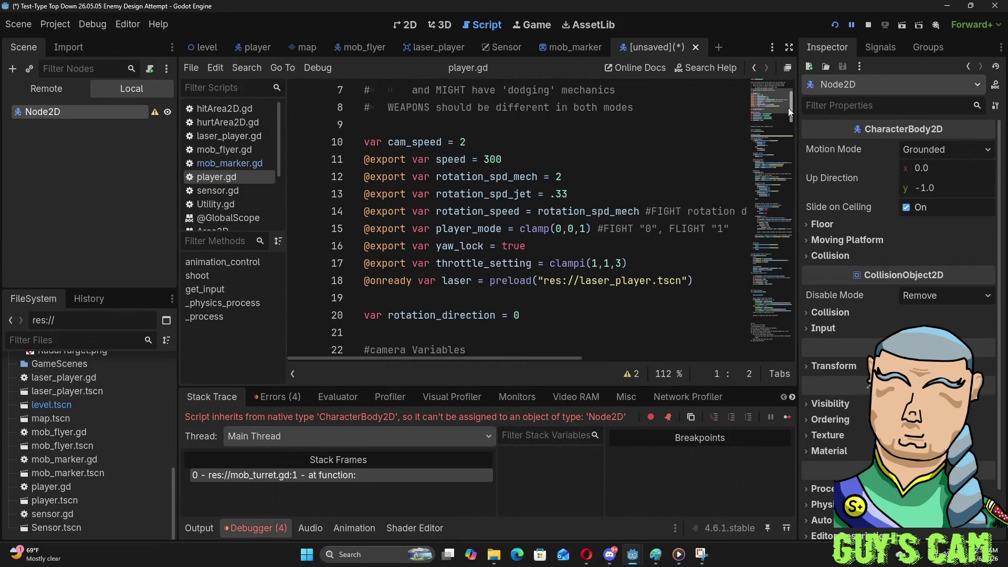
mouse_move(789, 110)
mouse_down()
mouse_move(787, 324)
mouse_move(782, 290)
mouse_up()
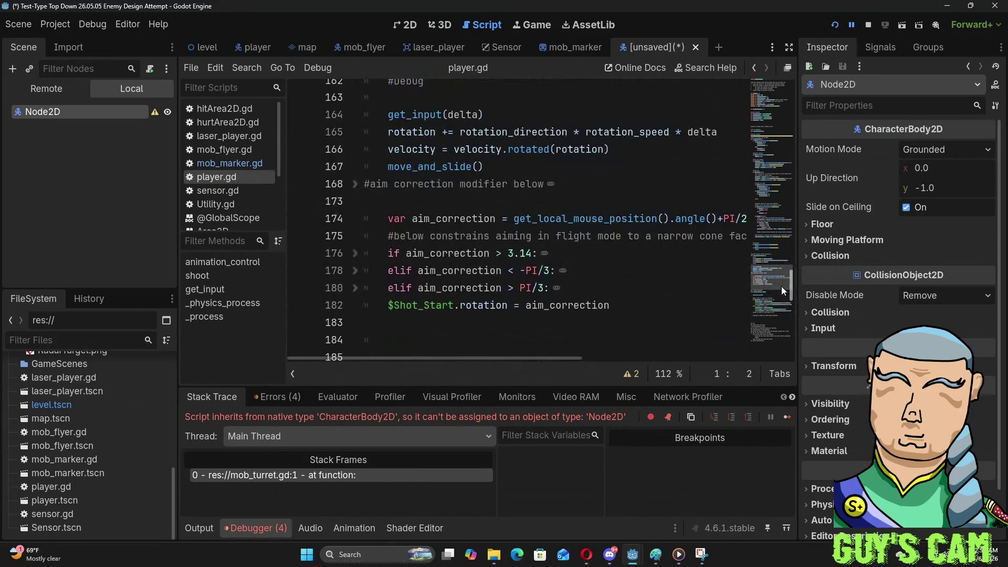
drag(490, 305, 650, 308)
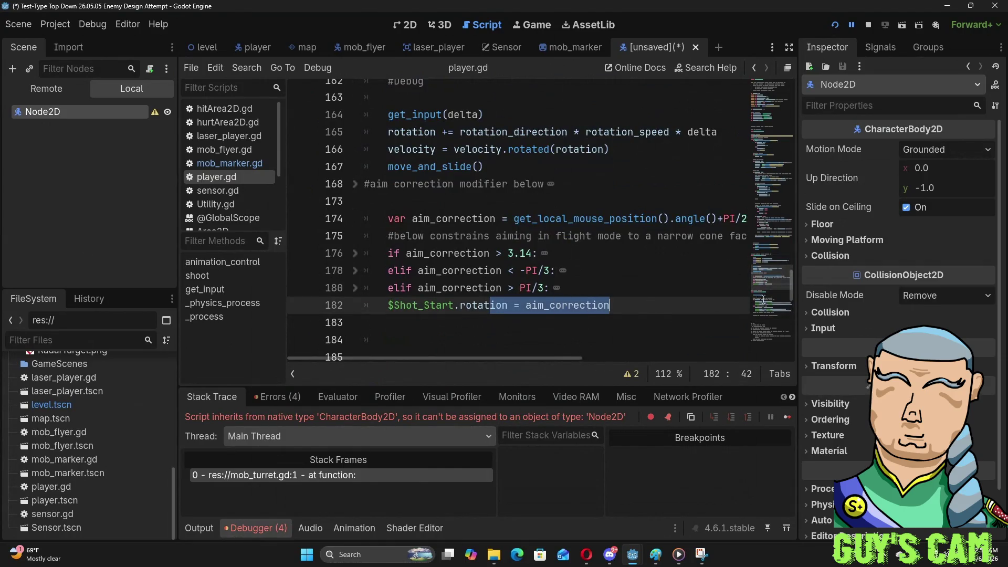
click(633, 271)
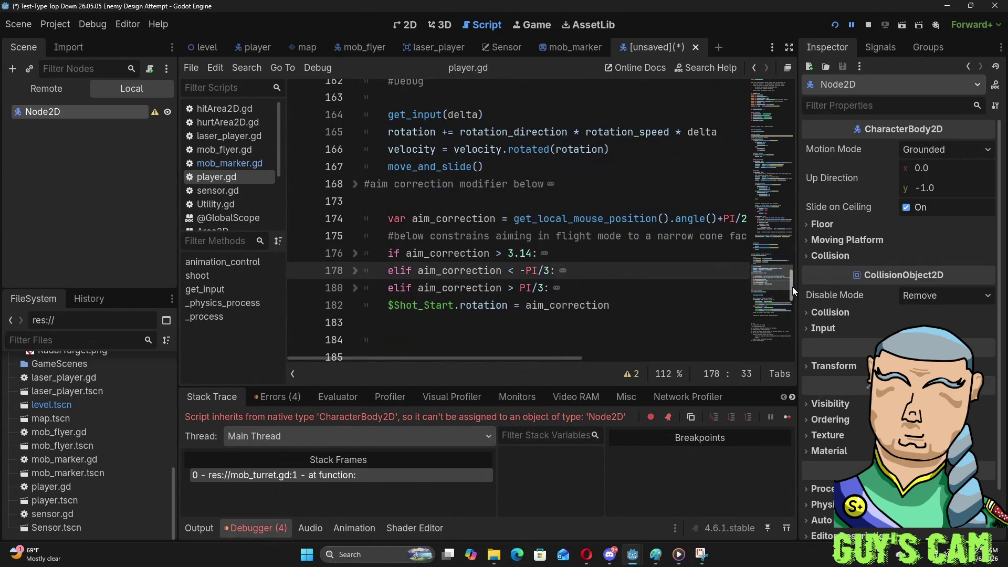
scroll(794, 292, down, 1)
mouse_move(570, 358)
mouse_down()
mouse_move(670, 364)
mouse_move(567, 360)
mouse_up()
drag(794, 286, 792, 79)
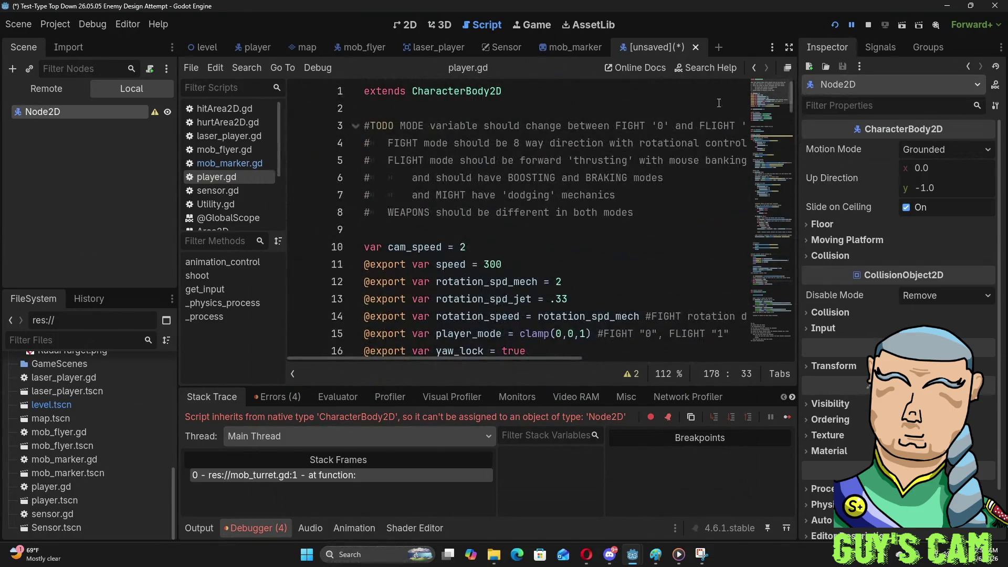
Rename the root node from Node2D to mob_turret.
double_click(48, 113)
drag(80, 120, 1, 108)
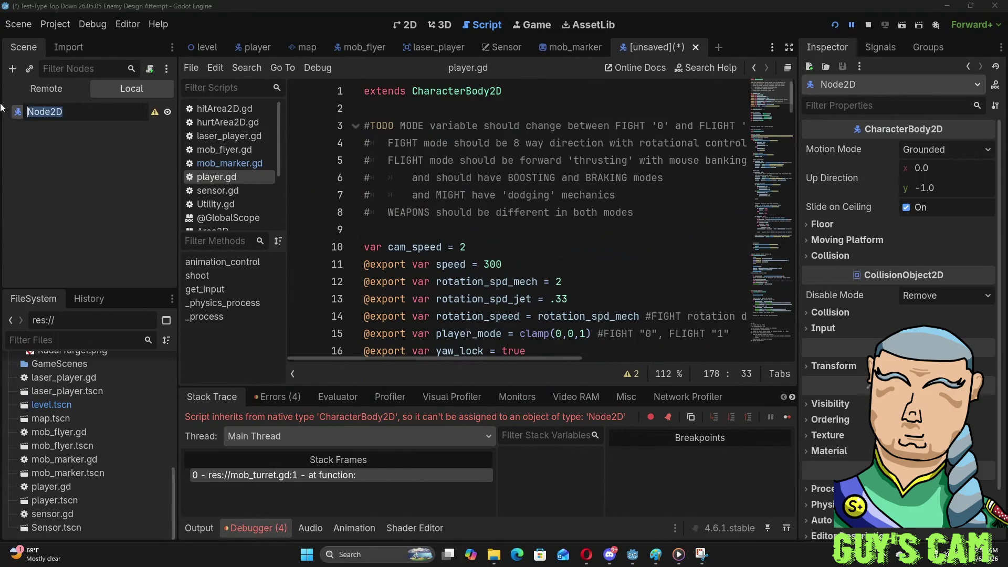
key(BackSpace)
text(mob_)
text(turret)
key(Return)
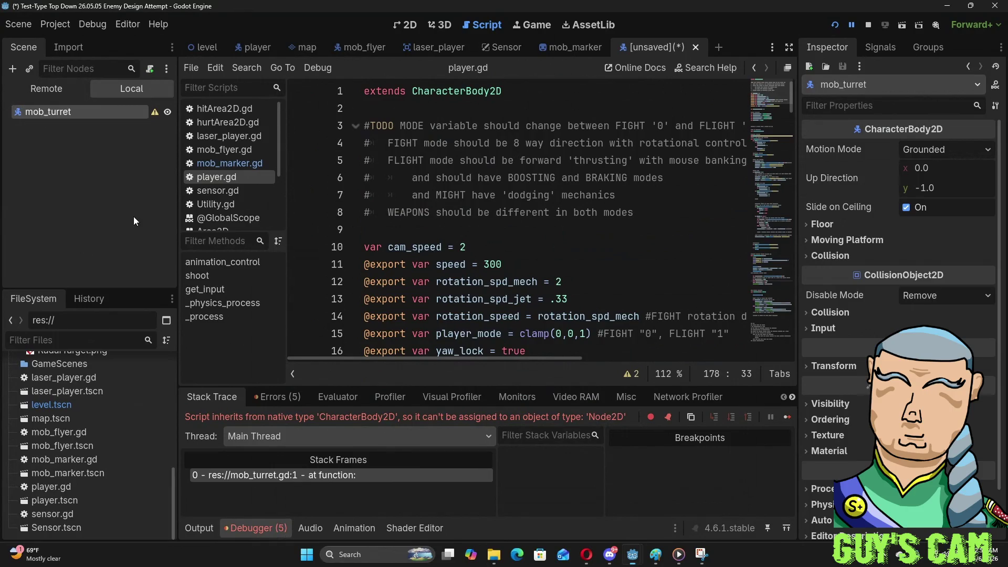
Add a Sprite2D child node under mob_turret.
right_click(45, 113)
click(93, 129)
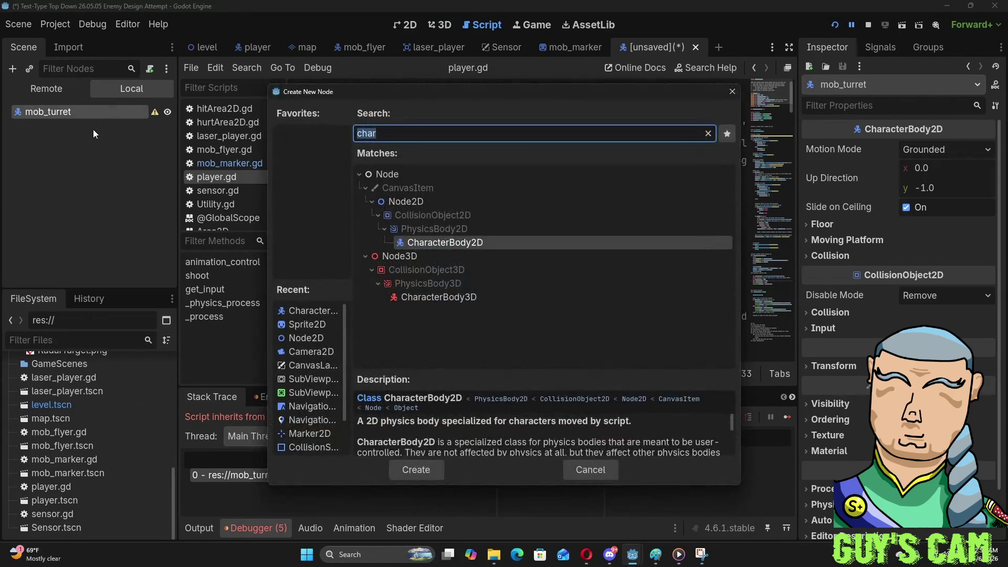
text(spite)
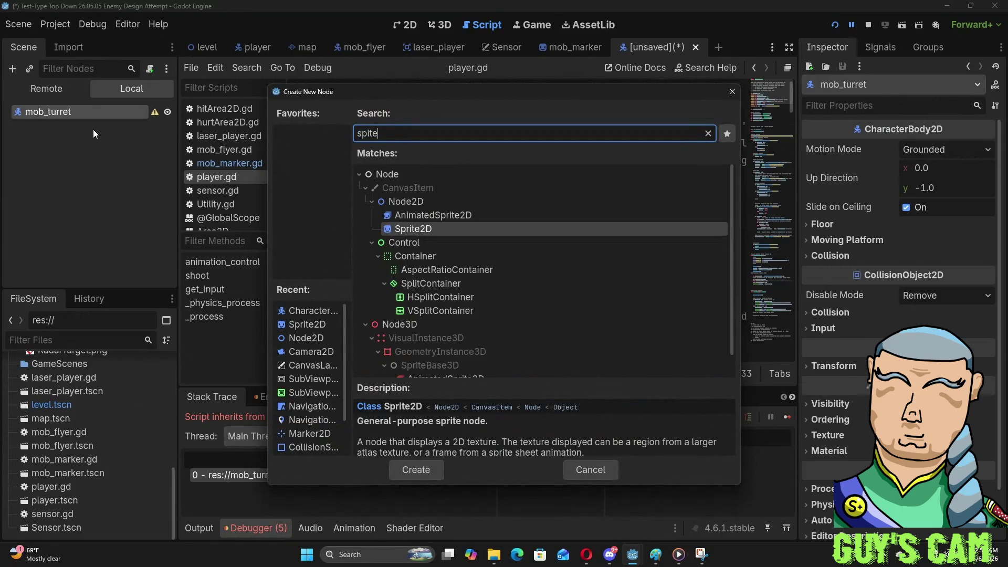
double_click(429, 230)
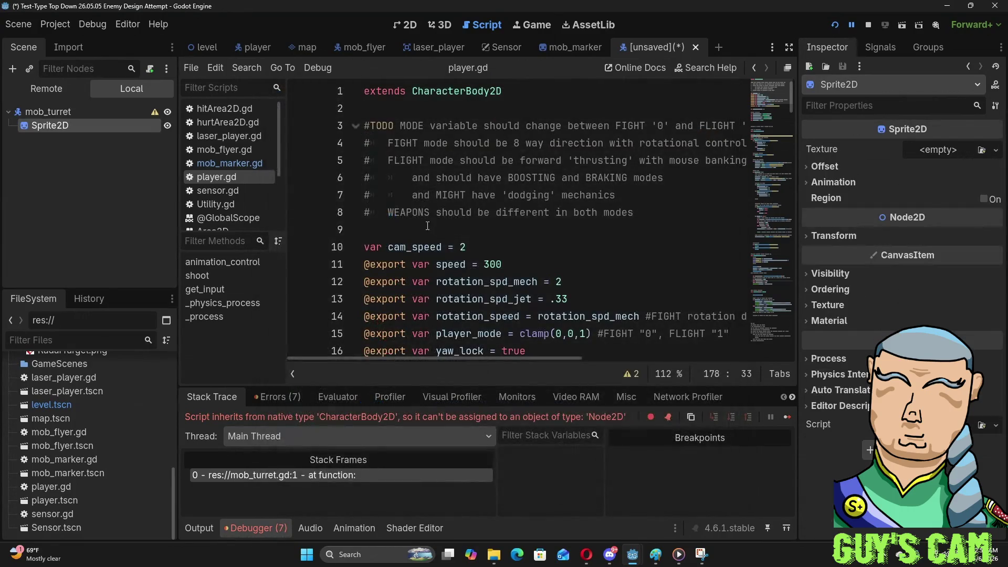
Load enemyWalking_1.png as the sprite's texture and view the scene in 2D.
click(971, 150)
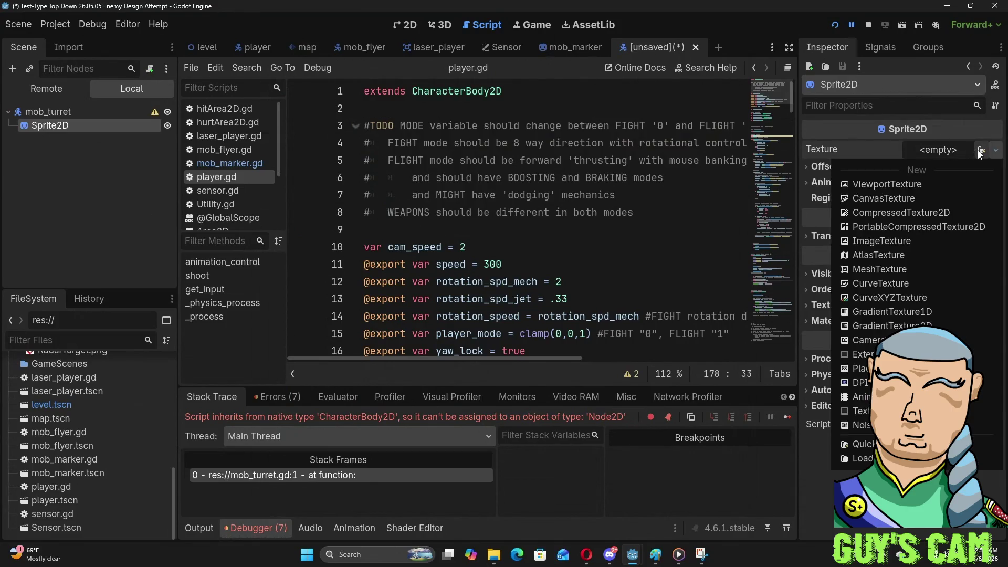
click(980, 151)
click(980, 151)
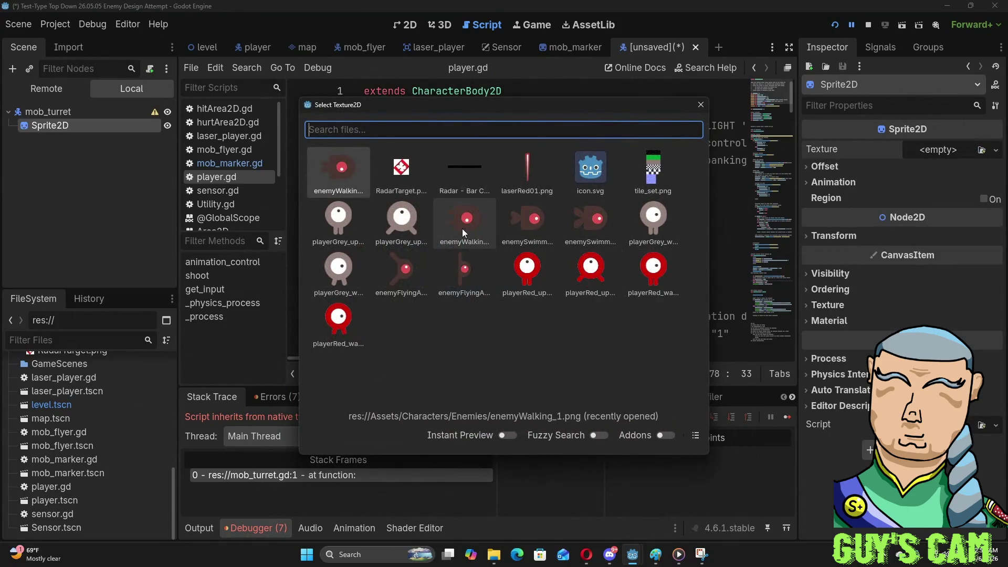
double_click(462, 229)
click(463, 229)
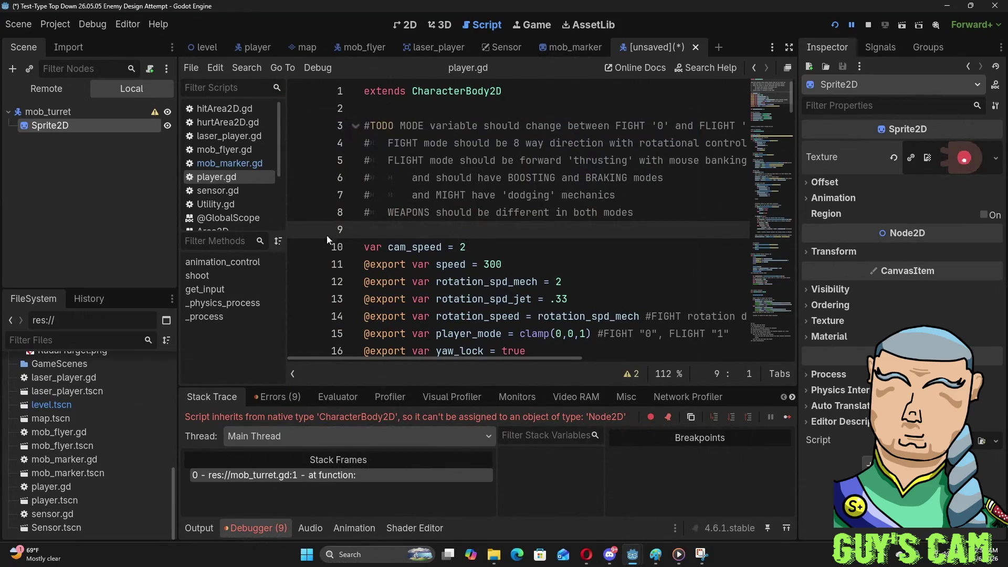
click(402, 27)
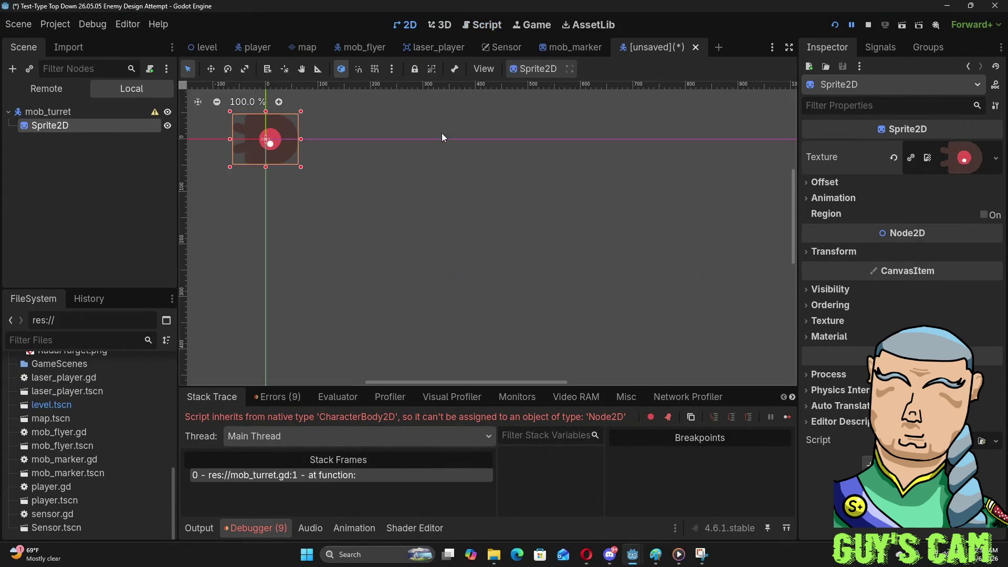
Add a hitArea2D node and move it to be a child of mob_turret.
right_click(55, 128)
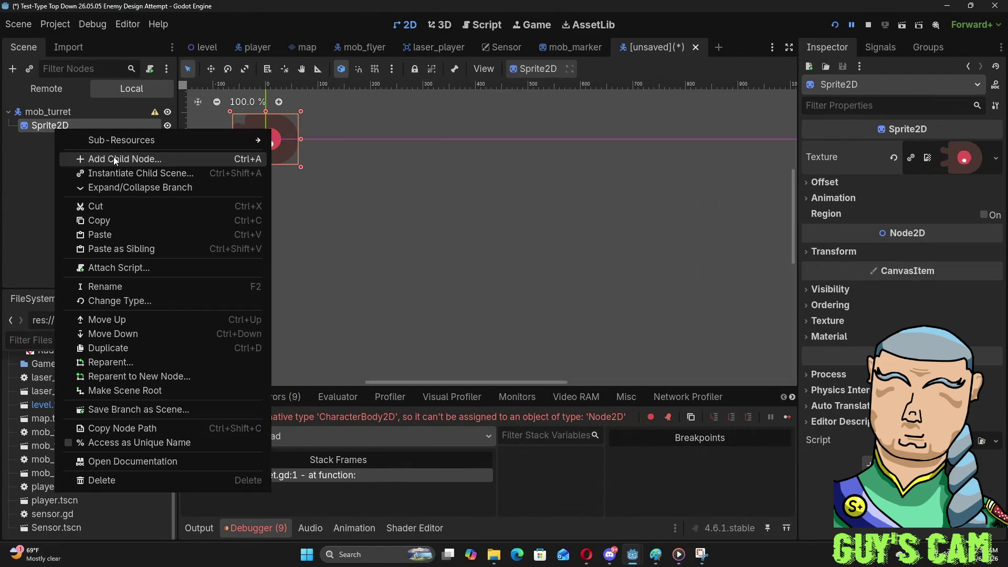
click(113, 158)
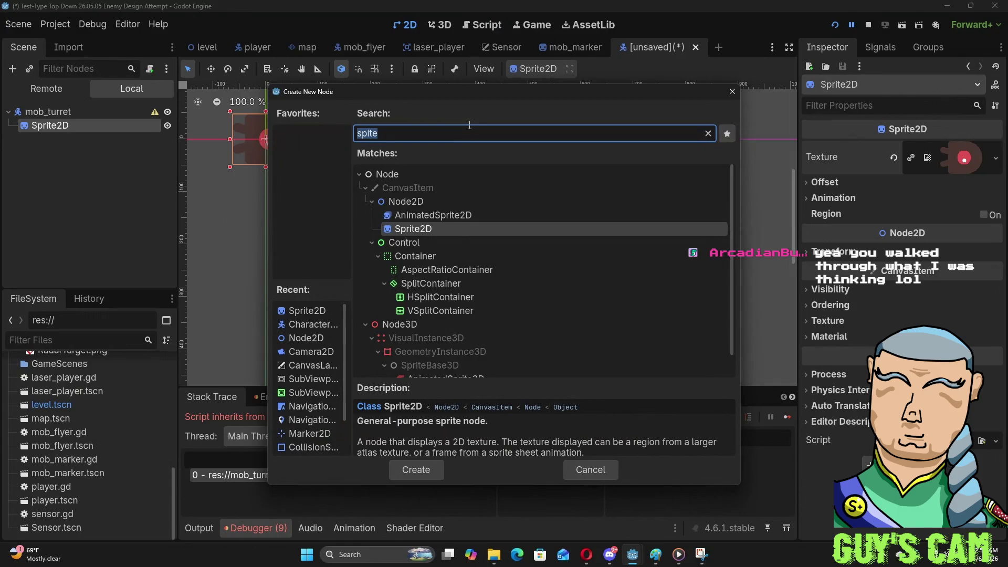
text(hurt)
key(BackSpace)
key(BackSpace)
key(BackSpace)
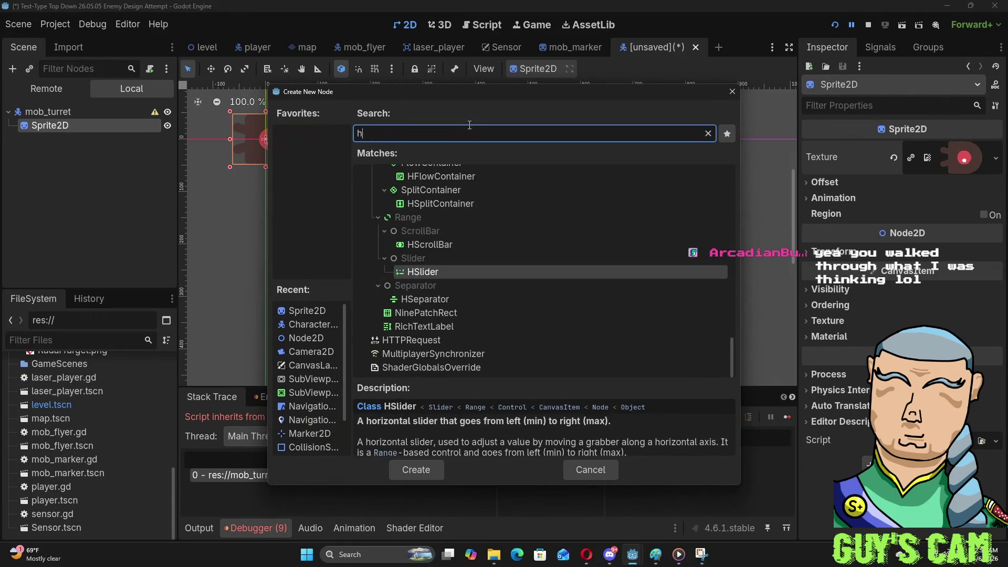
text(it)
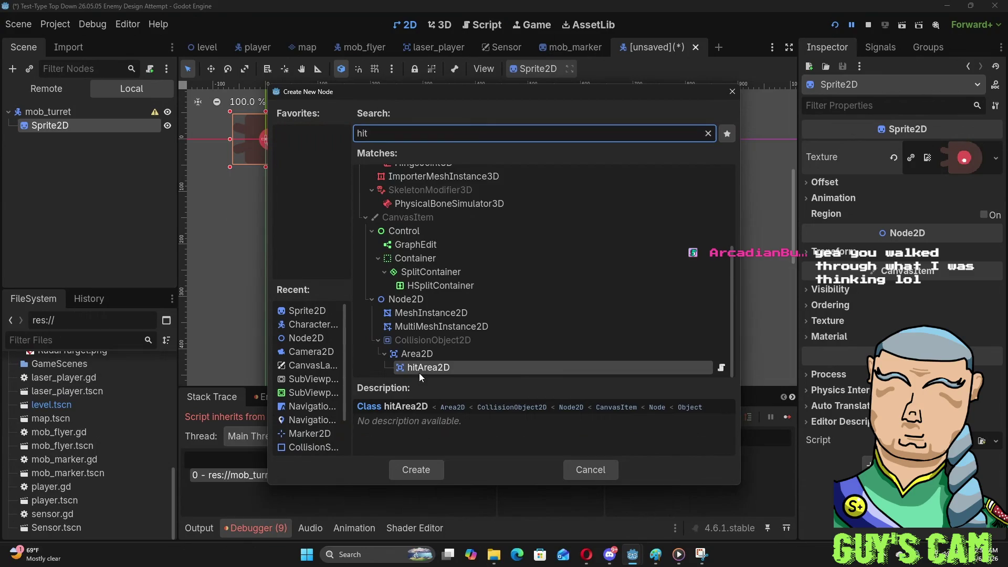
double_click(420, 370)
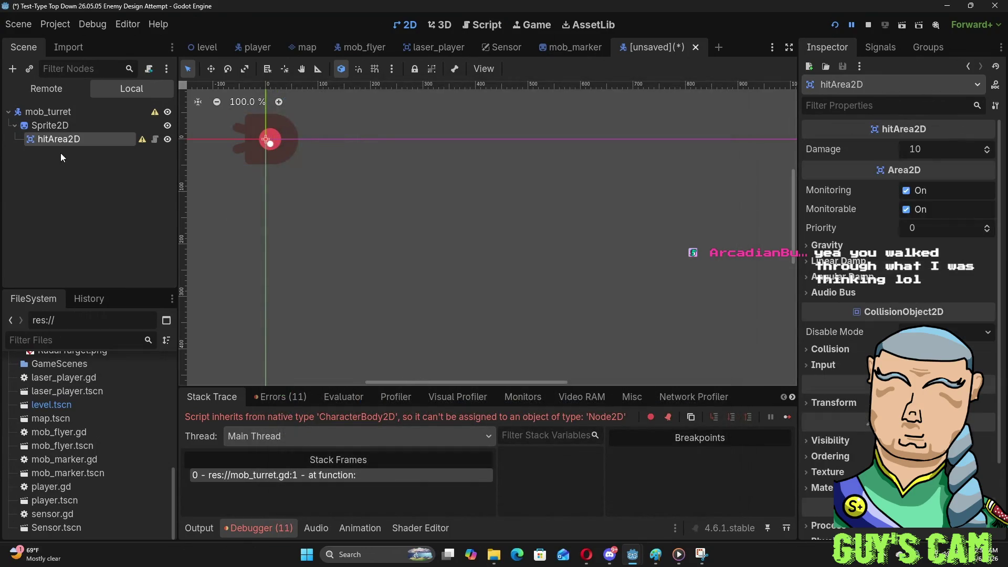
drag(52, 141, 51, 112)
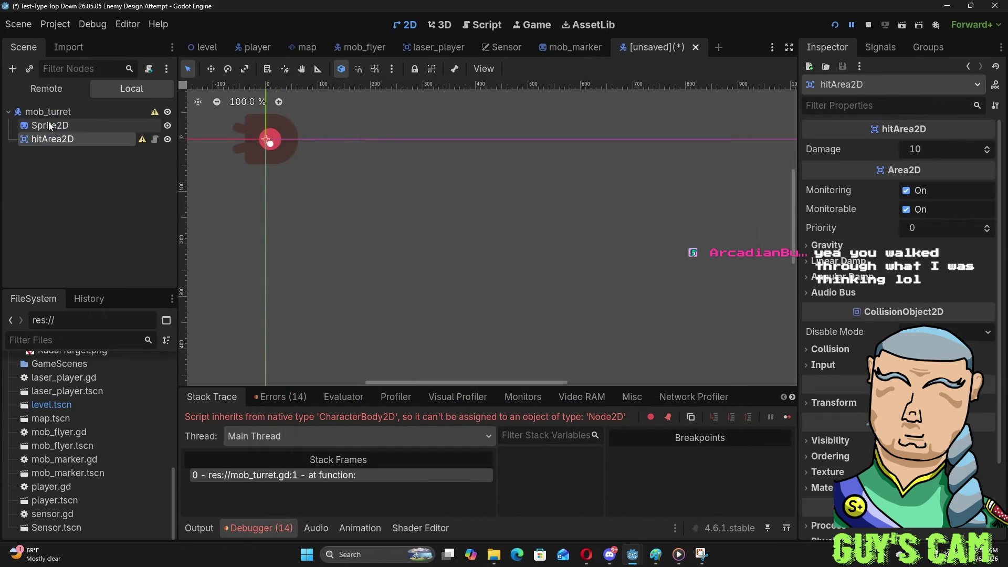
Add a CollisionShape2D to mob_turret and nest hitArea2D under it.
right_click(43, 114)
key(Escape)
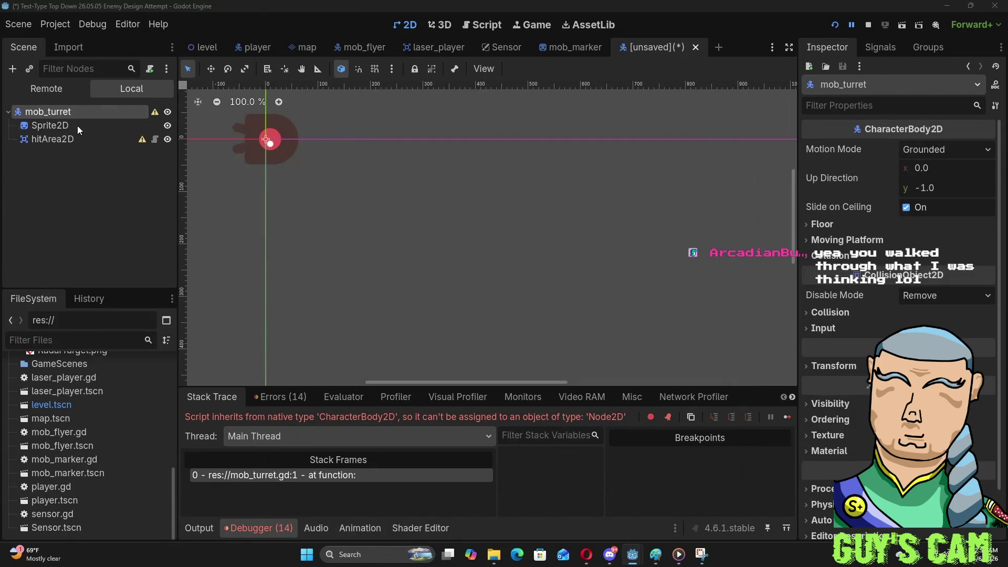
key(ctrl+a)
text(sh)
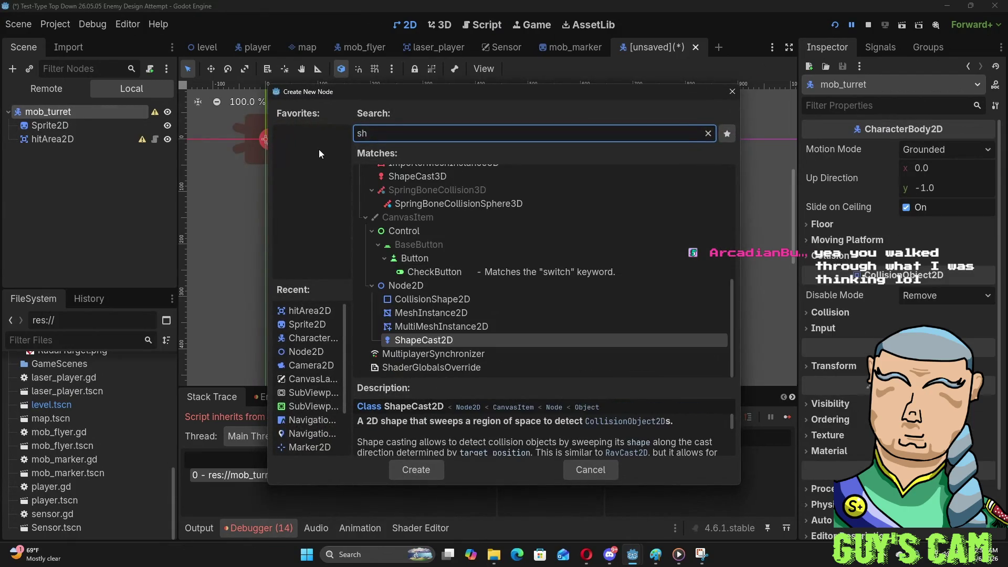
text(cs)
key(BackSpace)
key(BackSpace)
key(BackSpace)
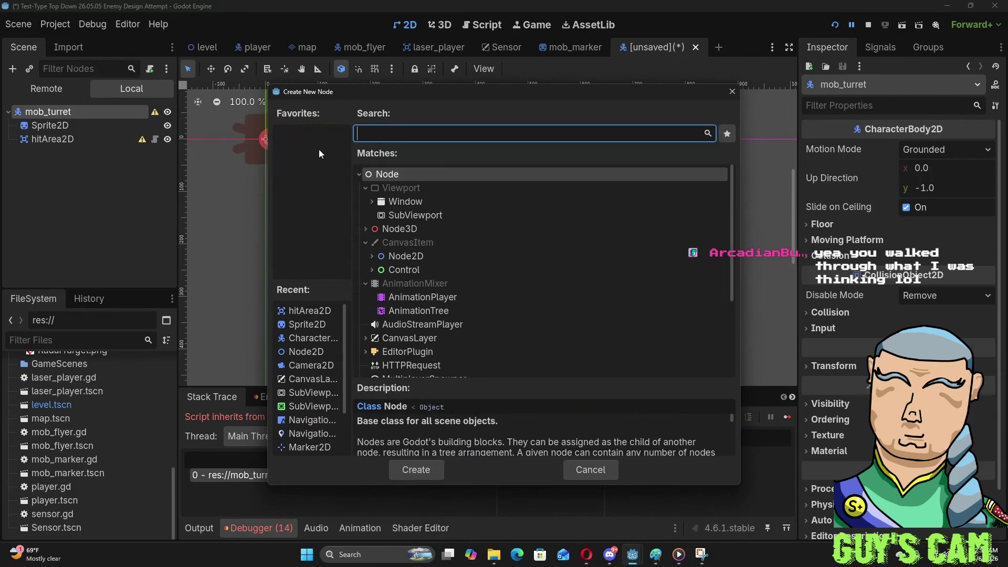
text(coll)
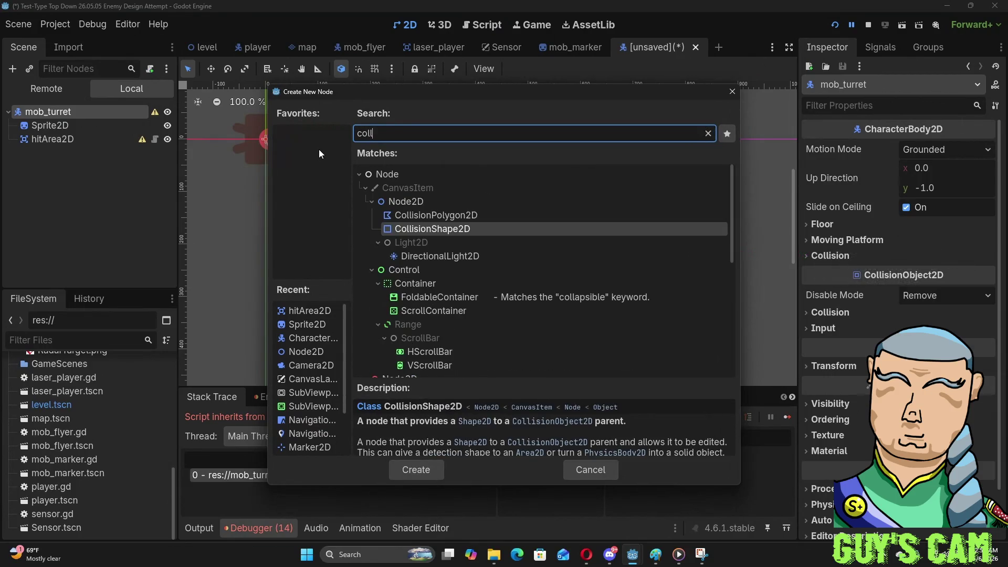
key(Return)
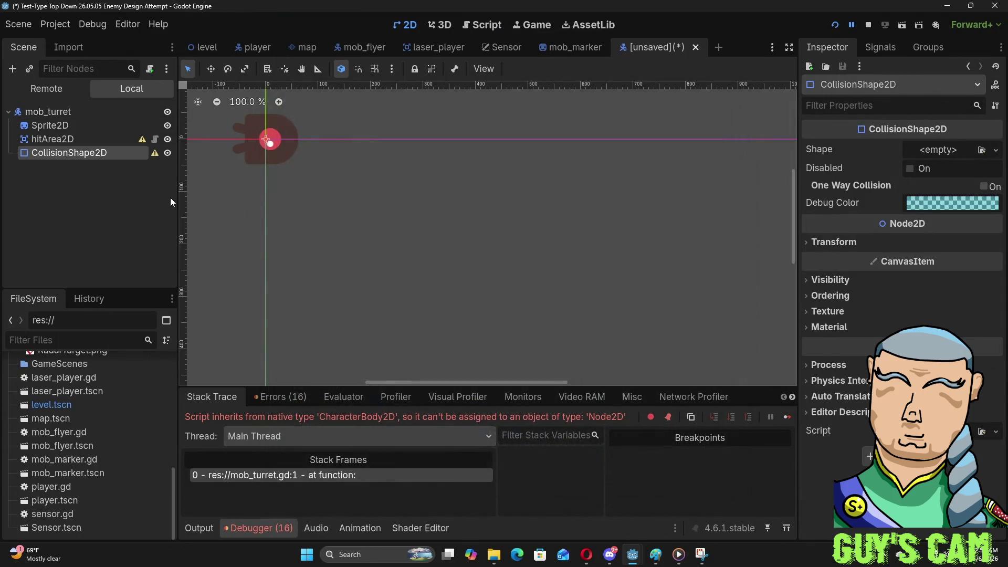
drag(52, 140, 55, 150)
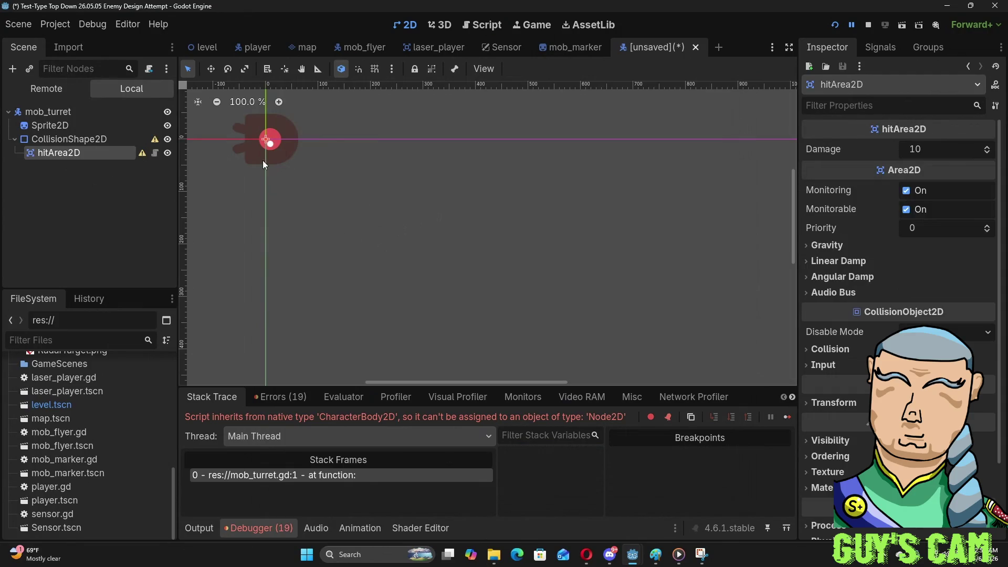
Run the game with F5, saving the turret scene as mob_turret.tscn when prompted.
click(240, 49)
scroll(473, 197, down, 4)
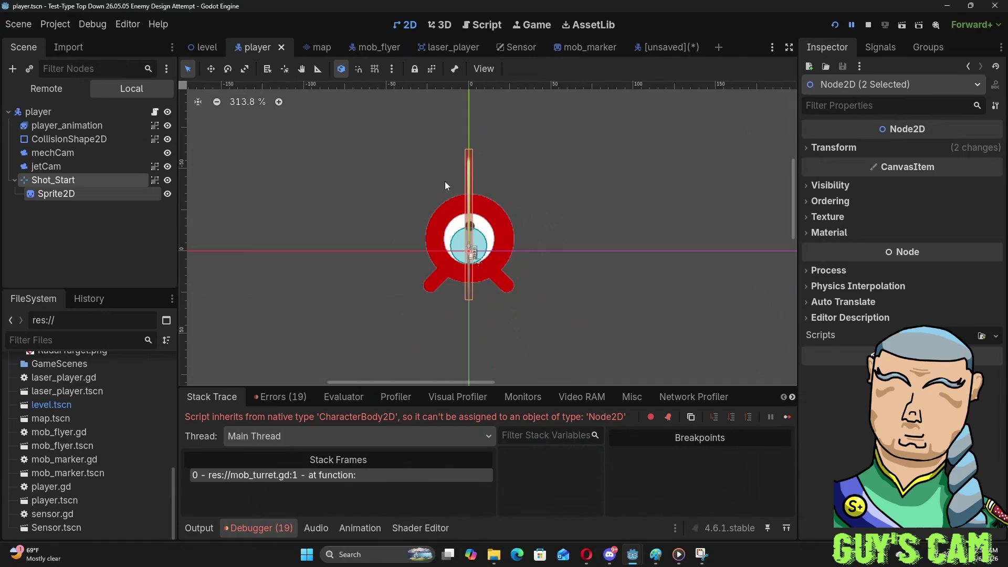
key(F5)
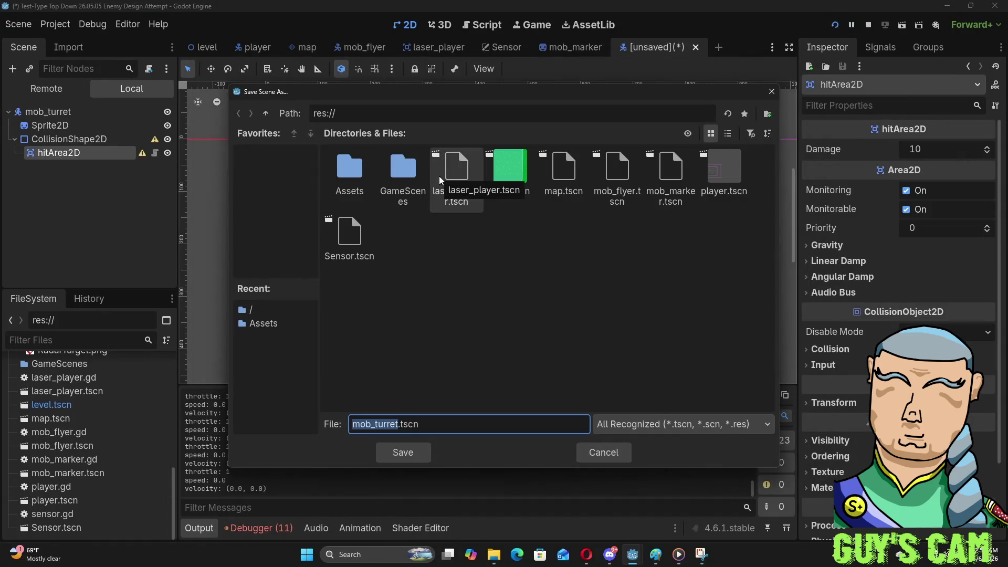
click(404, 452)
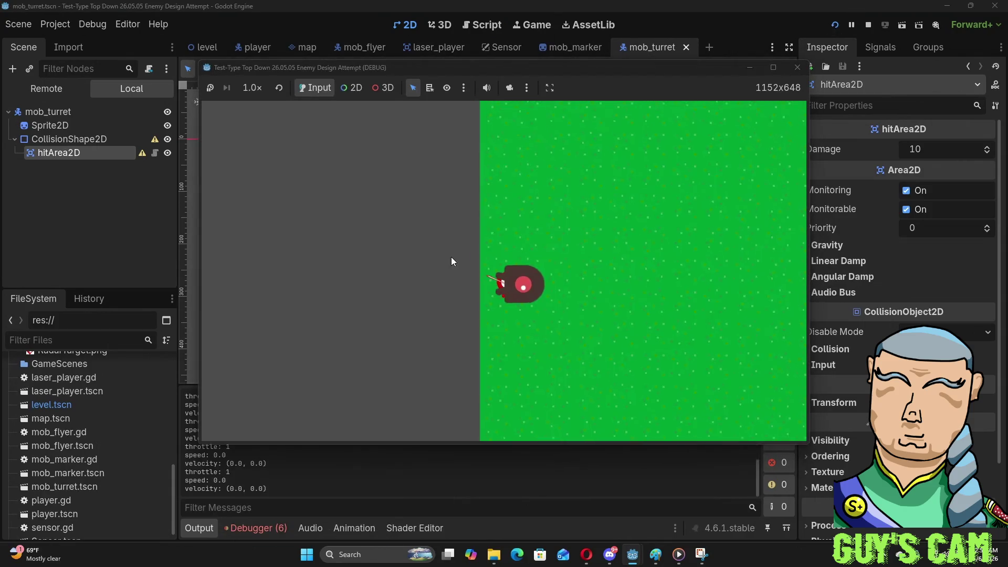
Accelerate with W, turn right with D, stop with A, then stop the running game.
key(w)
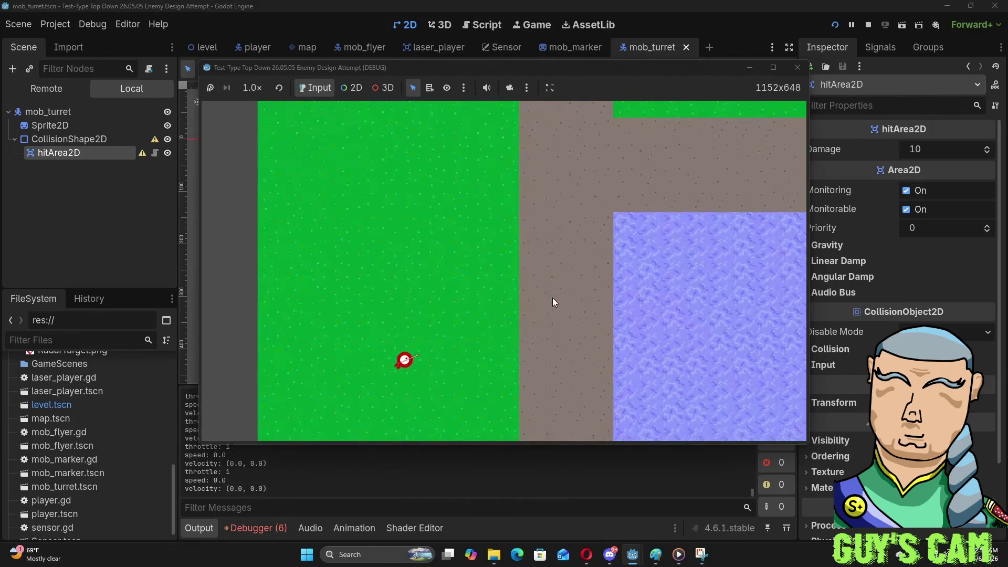
key(w)
key(w)
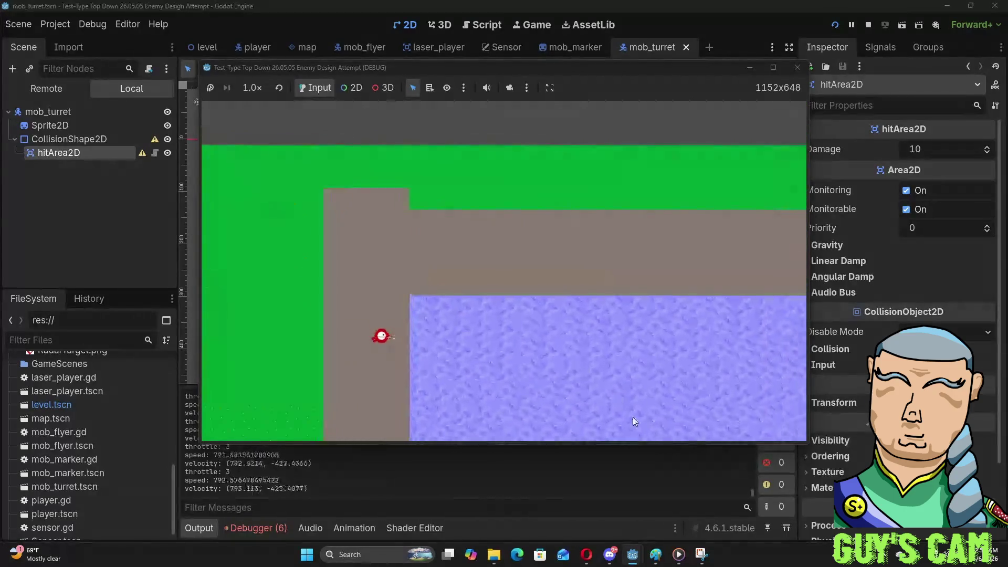
key(d)
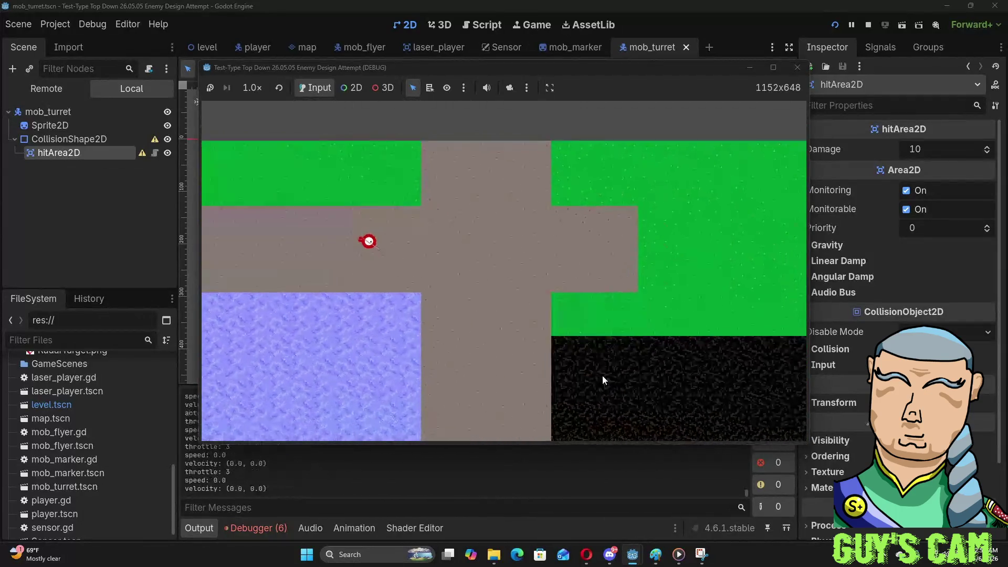
key(a)
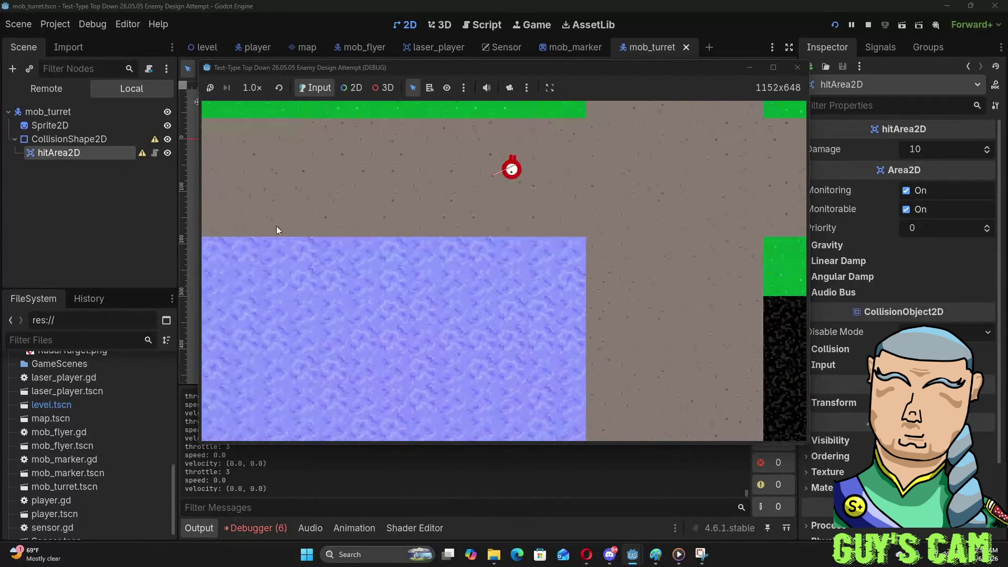
click(797, 67)
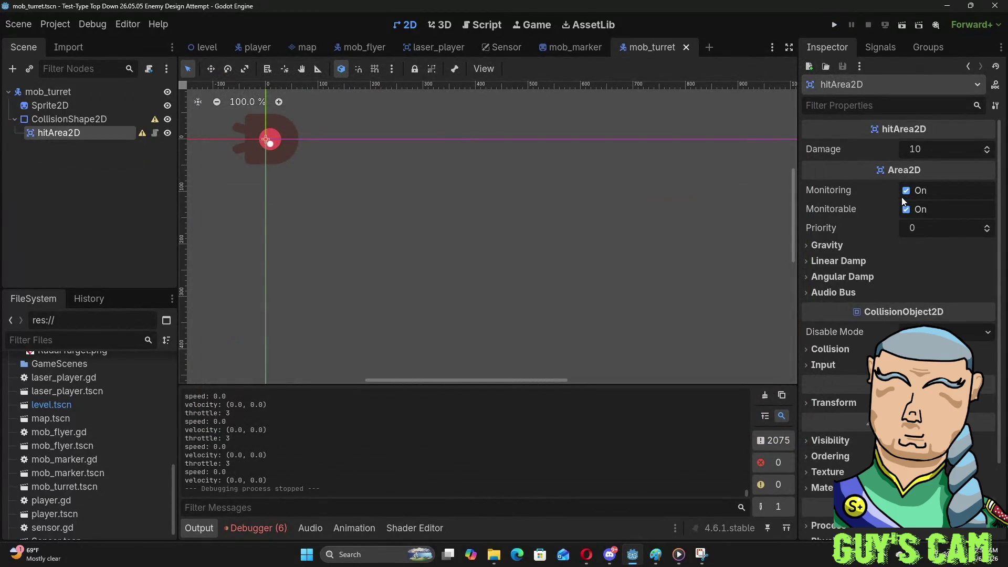
mouse_move(894, 193)
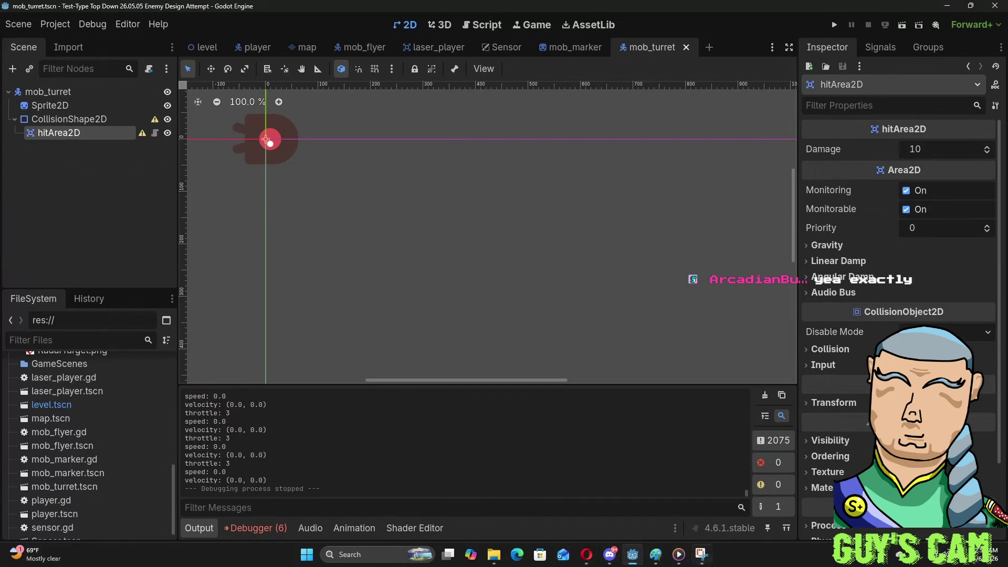
mouse_move(655, 555)
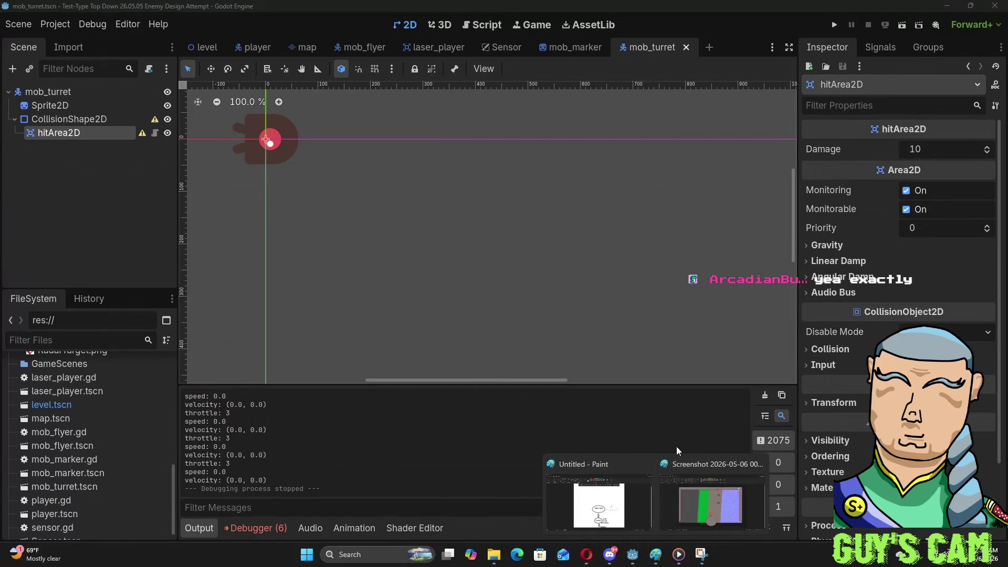
In Paint, switch to the game screenshot and draw a thin blue shape along its top-left border.
click(598, 503)
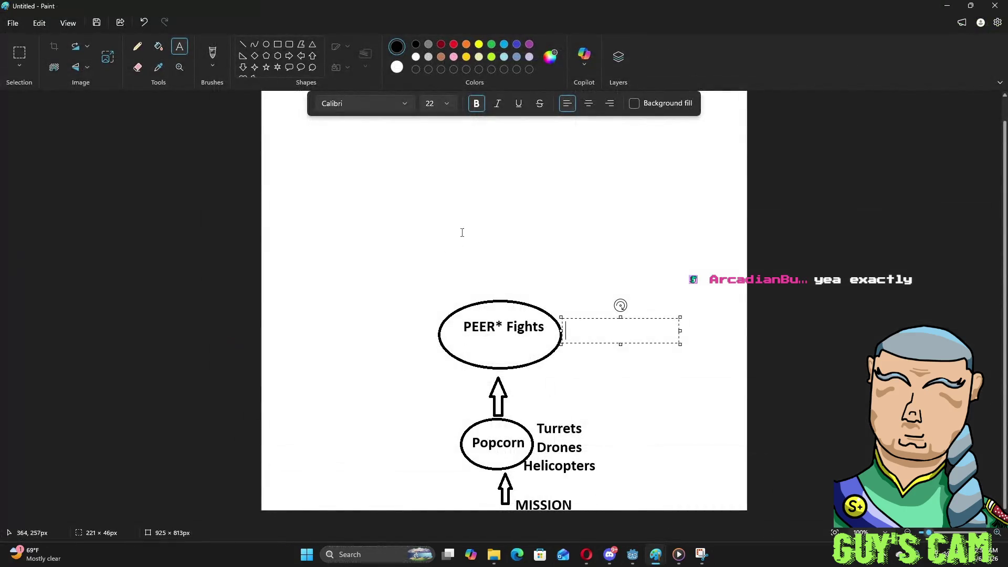
mouse_move(664, 563)
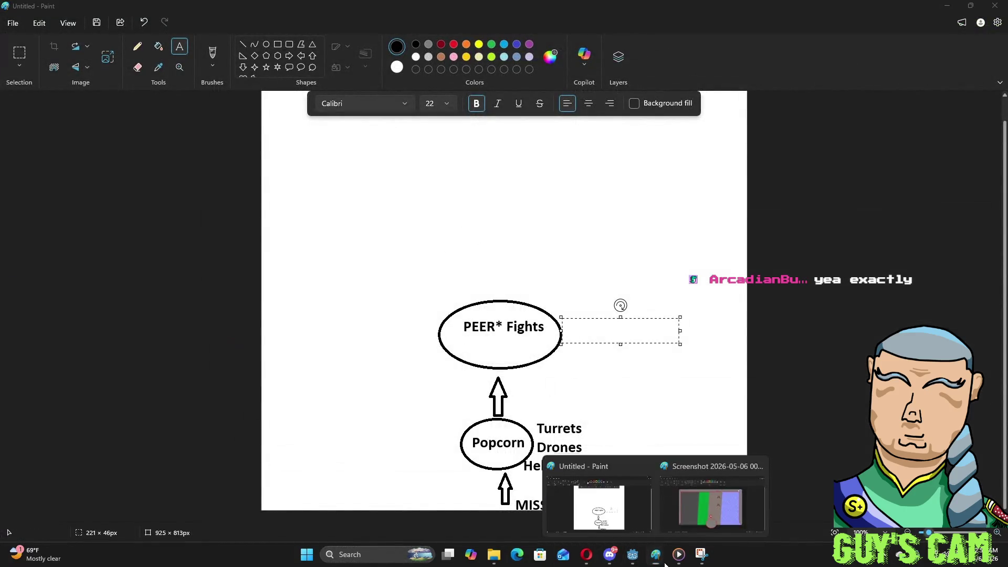
click(707, 511)
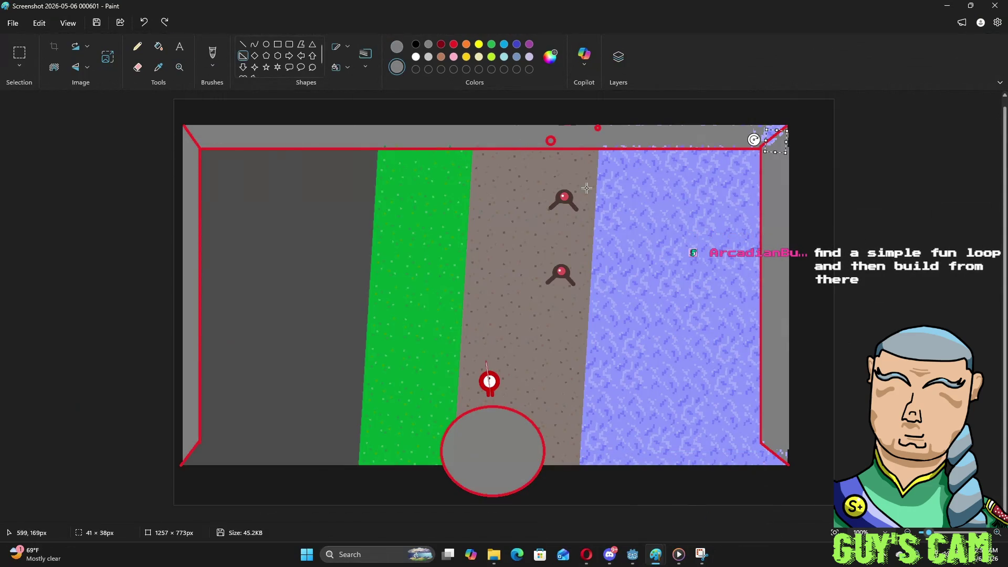
drag(200, 137, 281, 136)
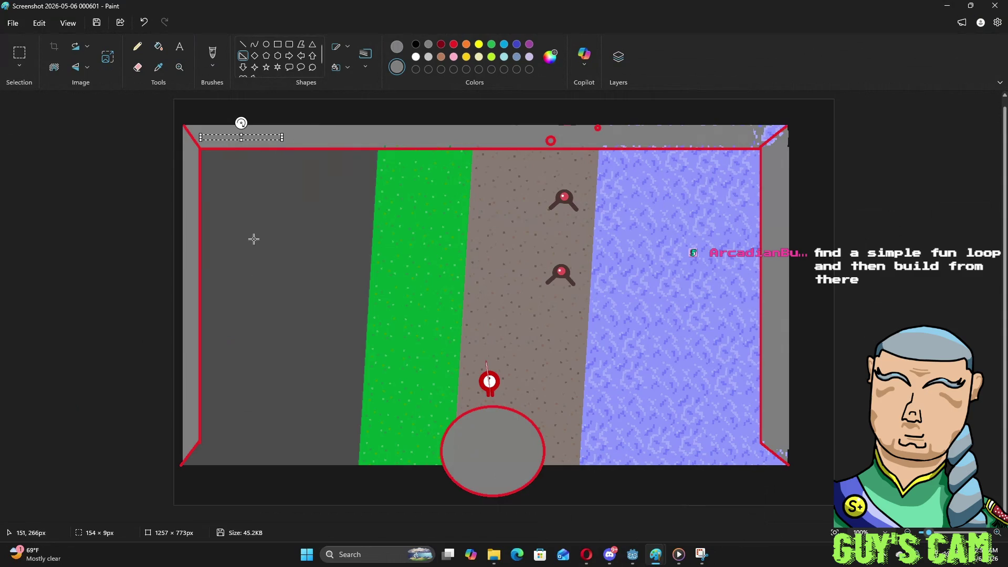
click(516, 45)
Select the pentagon shape tool and set the outline colour to red.
click(266, 55)
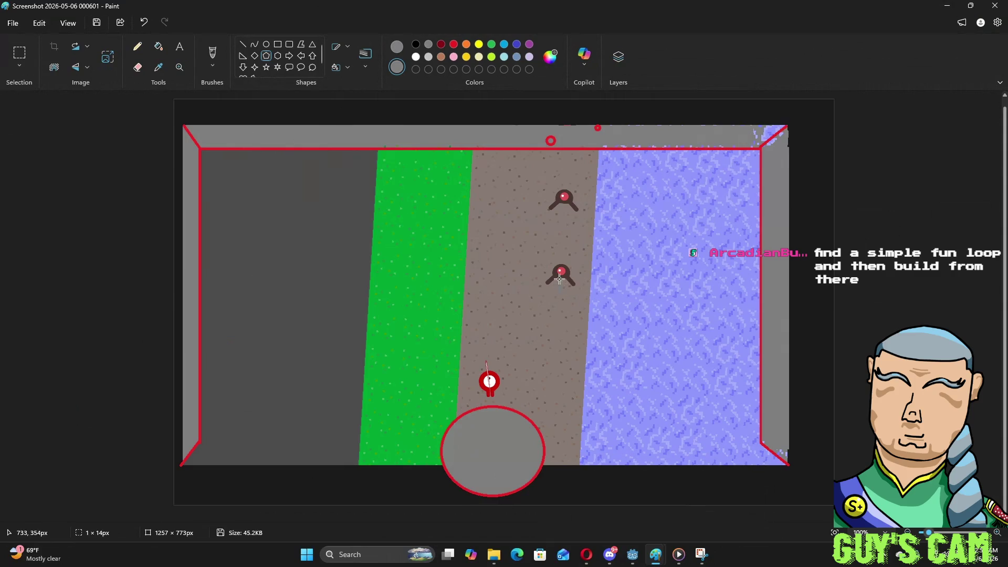
drag(560, 293, 542, 259)
key(ctrl+z)
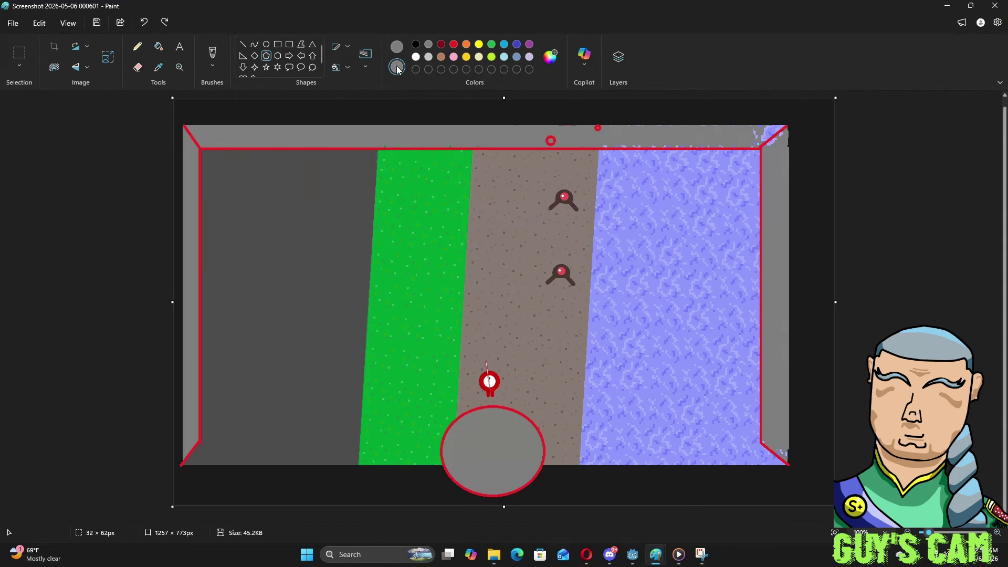
click(397, 46)
click(398, 67)
click(416, 46)
click(455, 45)
drag(403, 236, 467, 317)
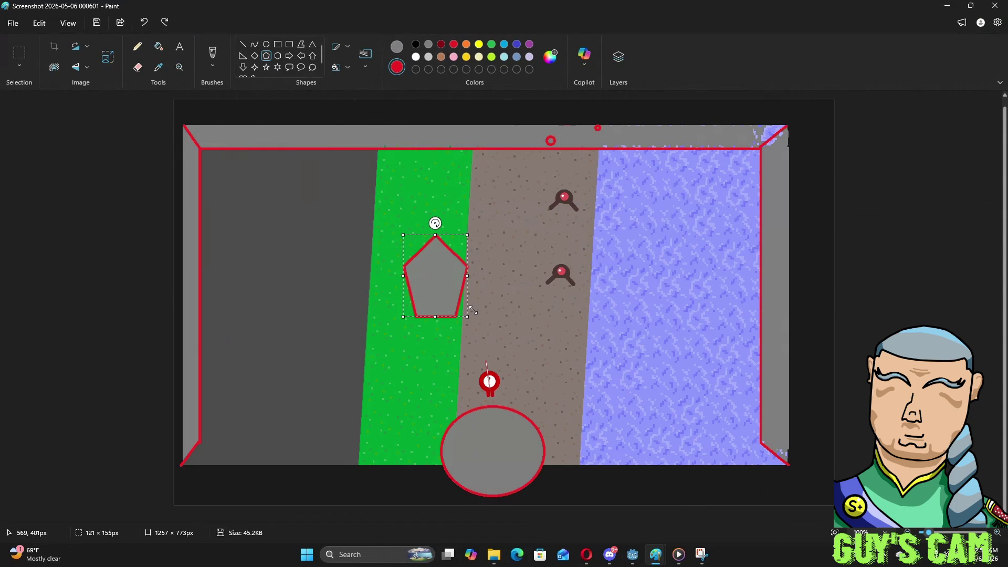
key(ctrl+z)
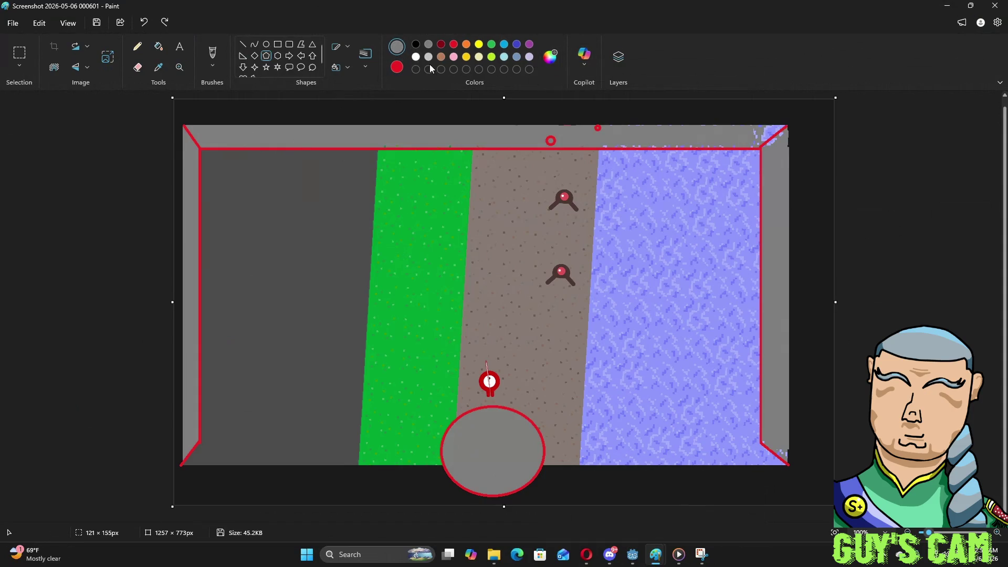
Set Fill to No fill and draw a red pentagon outline around the lower turret.
click(453, 44)
mouse_move(470, 191)
mouse_down()
mouse_move(476, 252)
mouse_move(432, 262)
mouse_up()
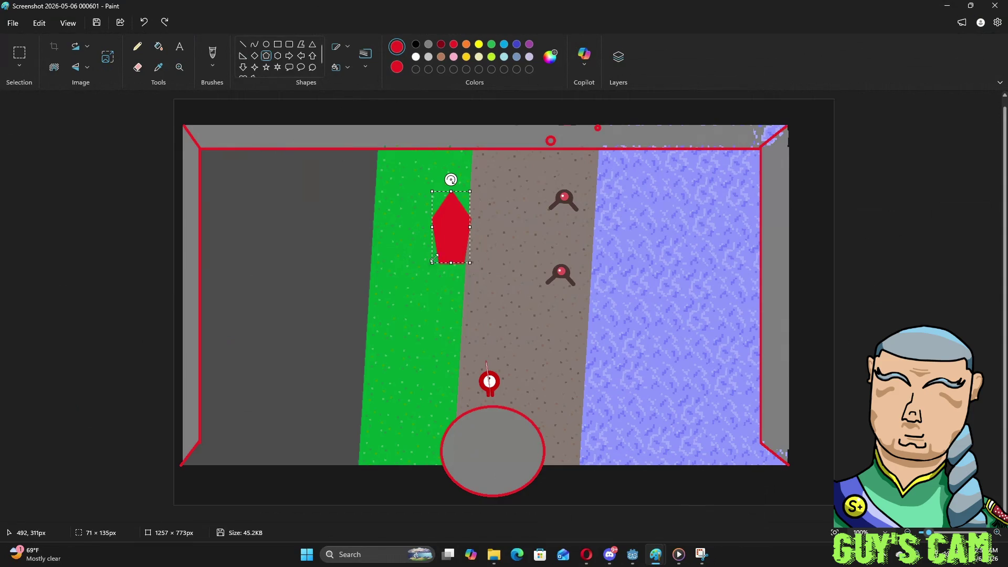
key(ctrl+z)
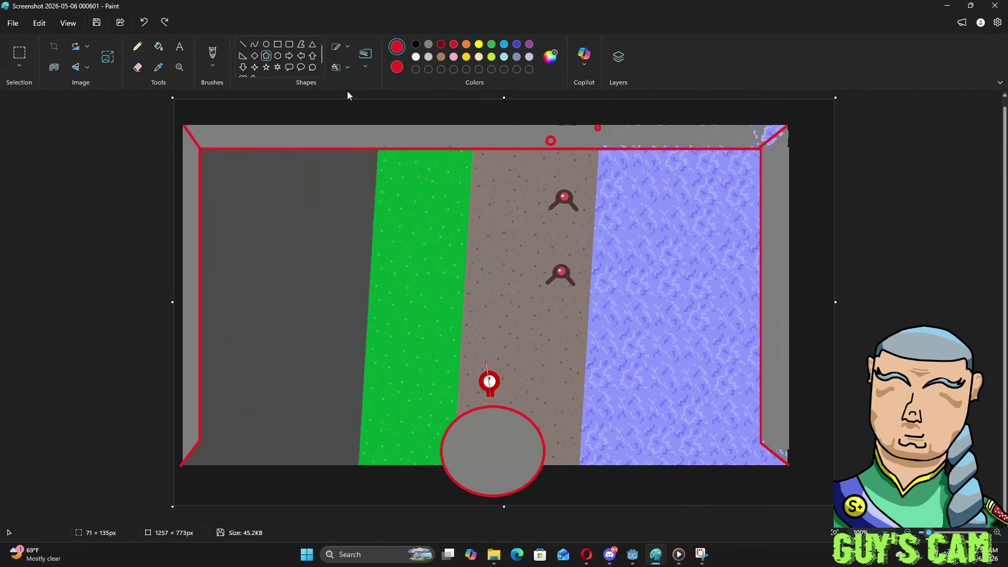
click(348, 67)
click(368, 90)
drag(533, 249, 589, 296)
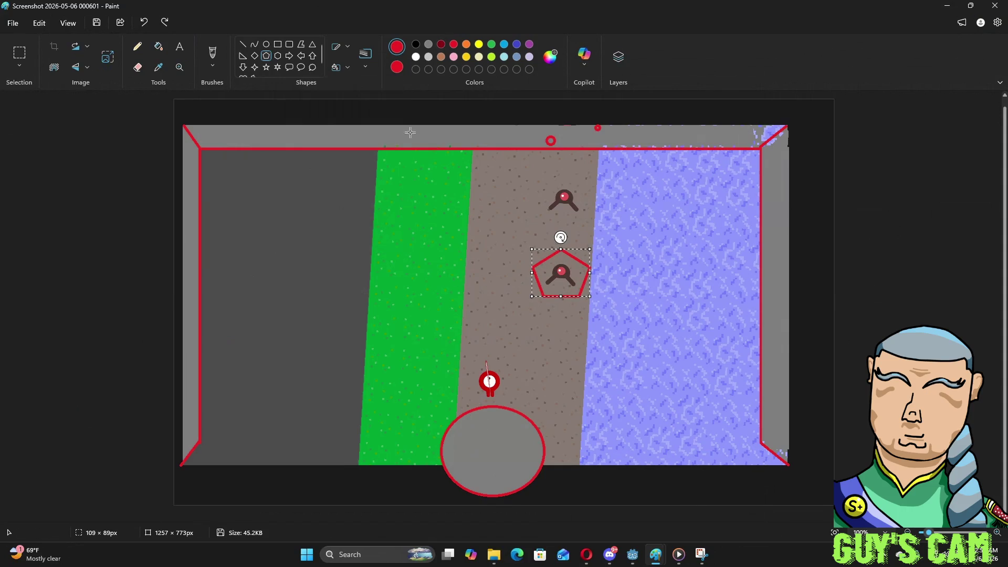
mouse_move(483, 417)
mouse_down()
mouse_move(470, 423)
mouse_move(471, 413)
mouse_up()
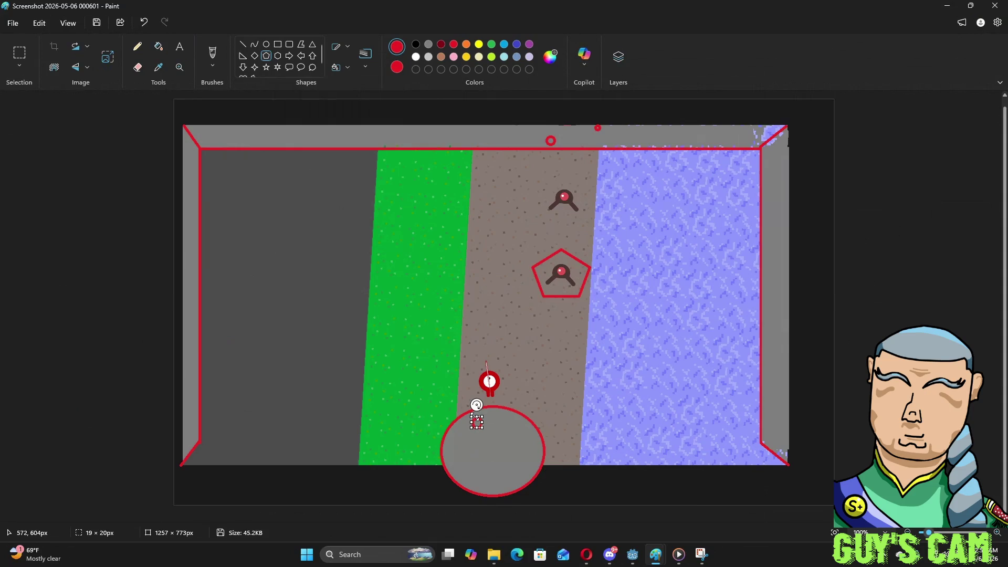
key(ctrl+z)
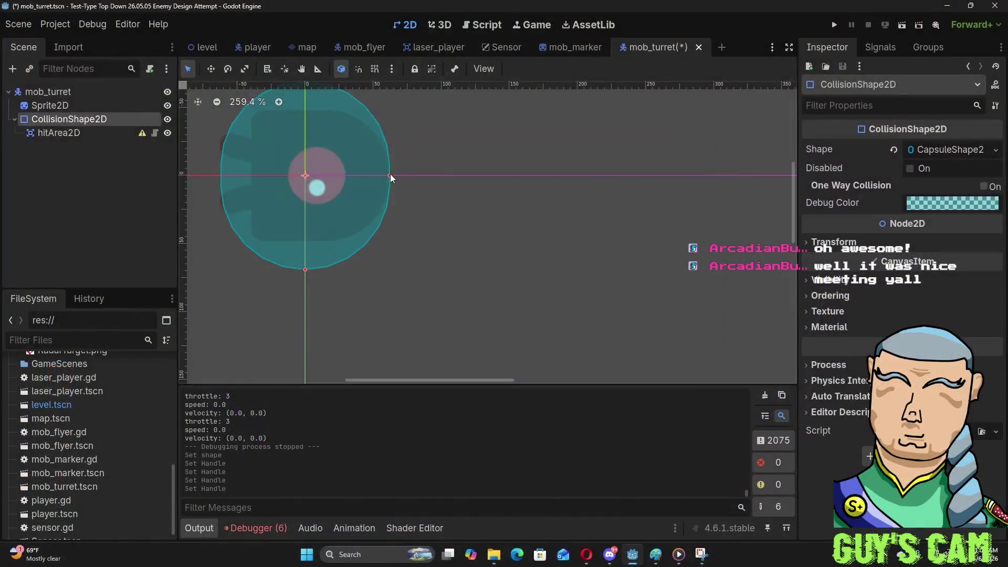
Drag the capsule's bottom and right handles so it tightly covers the turret sprite, slightly taller than wide.
drag(304, 269, 310, 245)
drag(373, 175, 389, 176)
drag(305, 258, 304, 253)
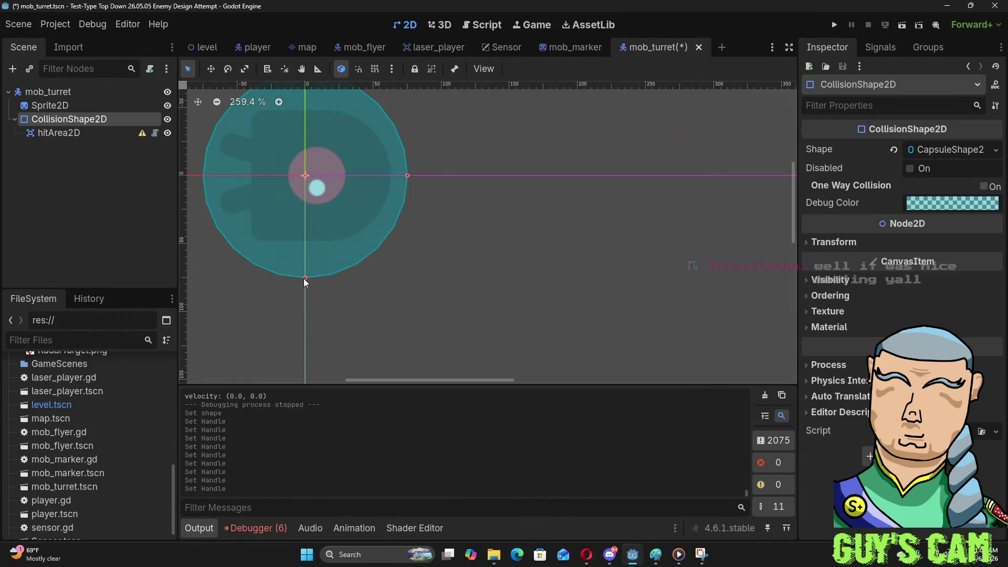
mouse_move(304, 280)
mouse_down()
mouse_move(307, 253)
mouse_move(308, 269)
mouse_up()
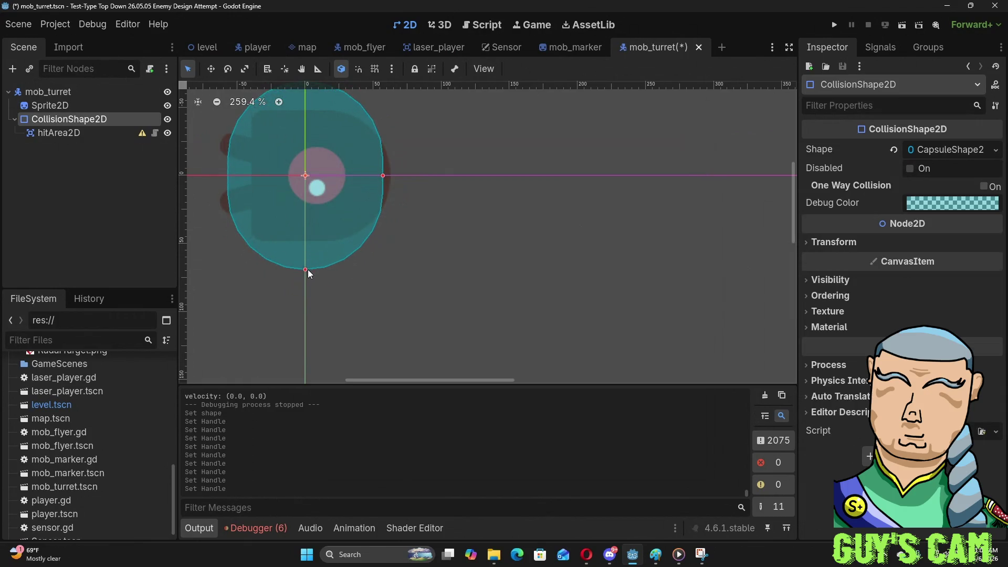
Set the collision shape's Transform rotation to 90°, then save and run the game with F5.
click(829, 242)
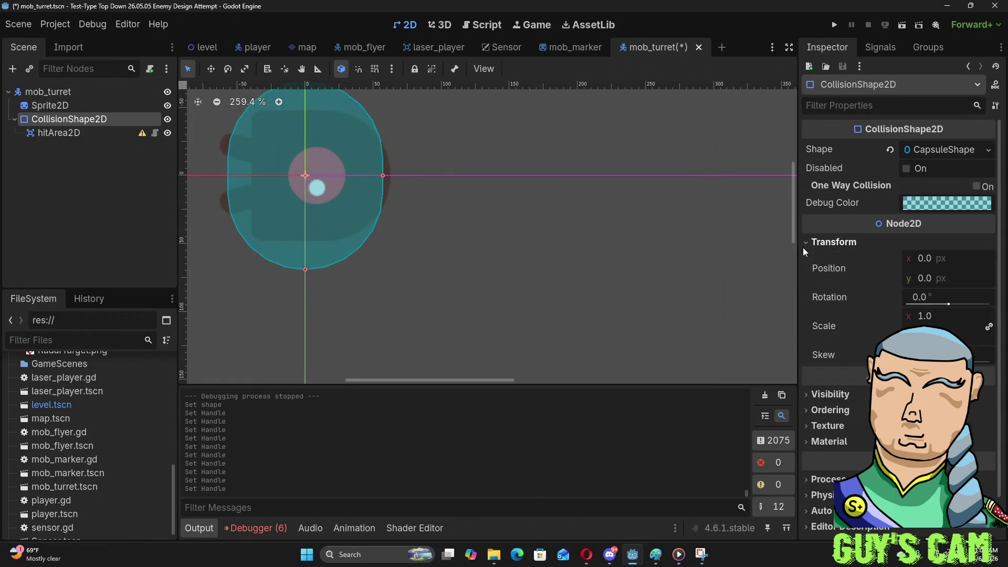
click(913, 297)
click(914, 298)
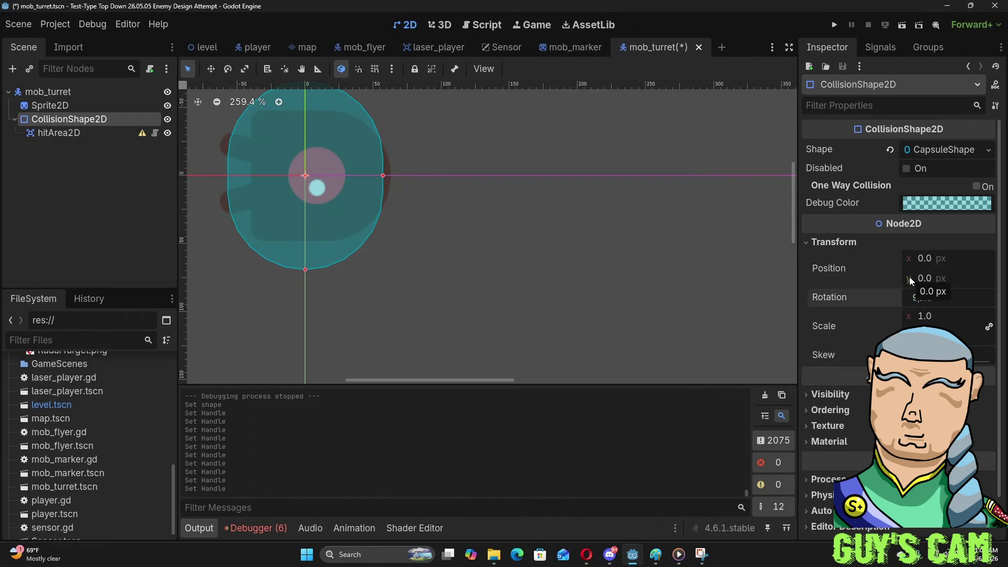
click(652, 340)
click(339, 199)
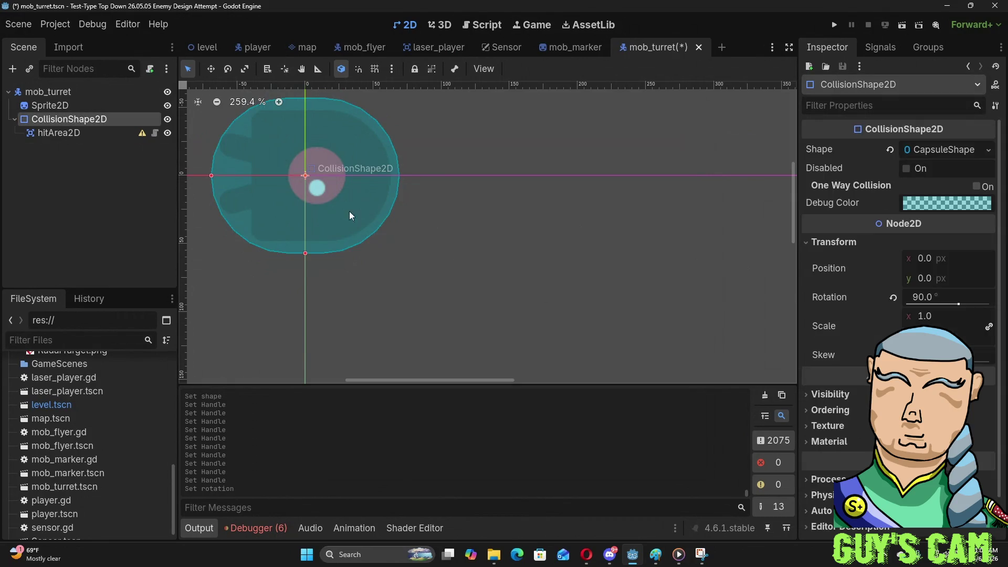
key(F5)
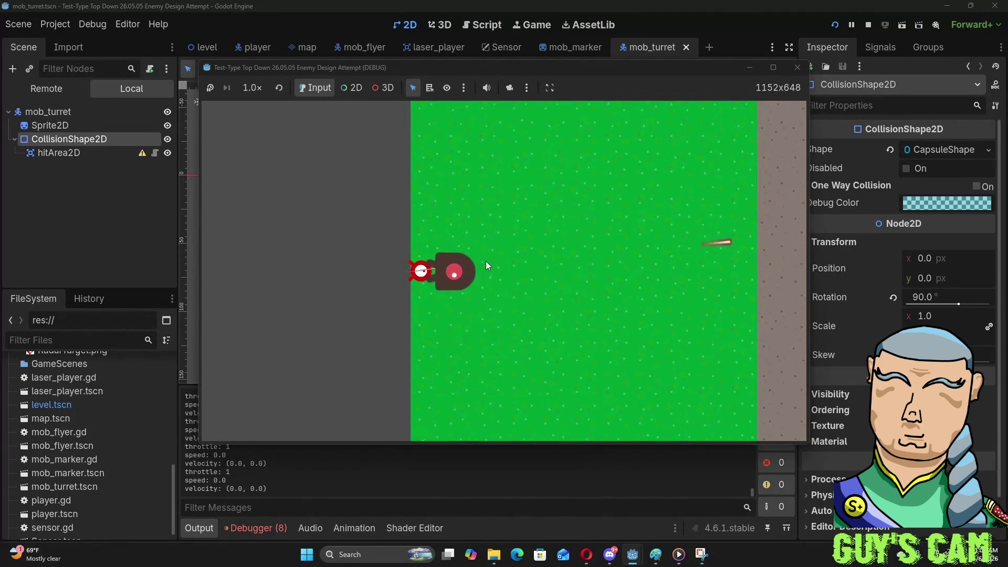
Stop the running test game and start renaming the hitArea2D node.
click(797, 67)
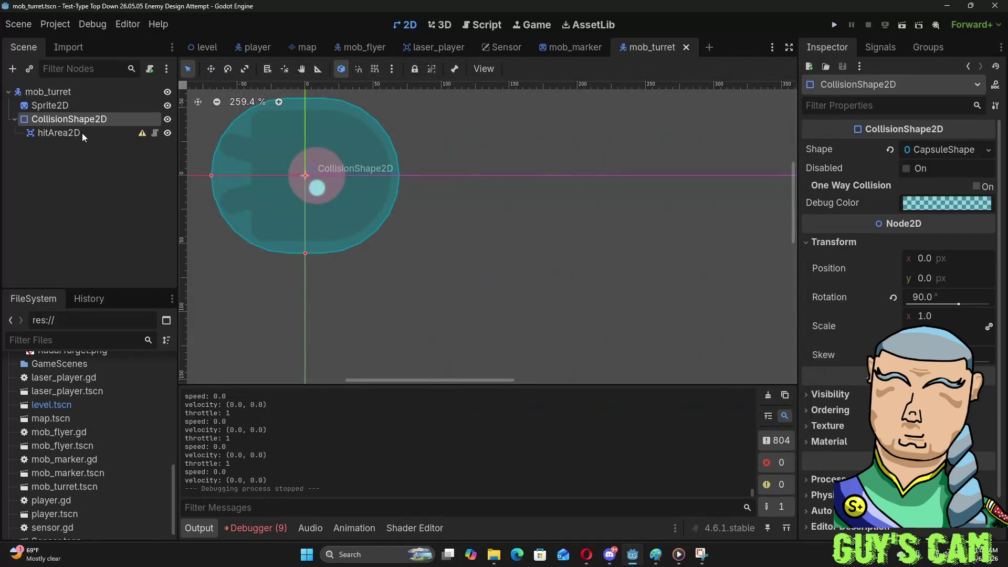
double_click(48, 134)
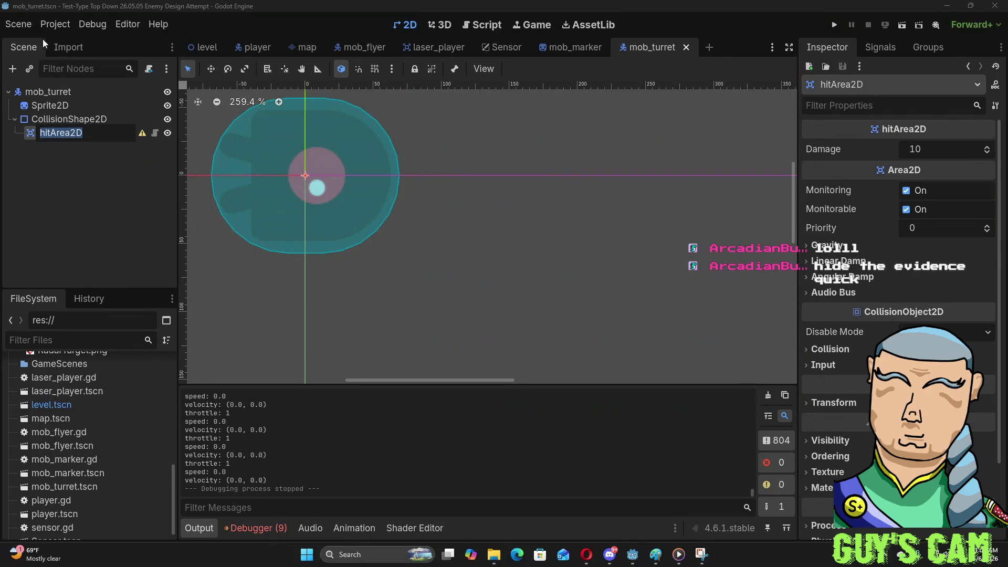
Save the mob_turret scene from the Scene menu.
click(23, 23)
click(22, 23)
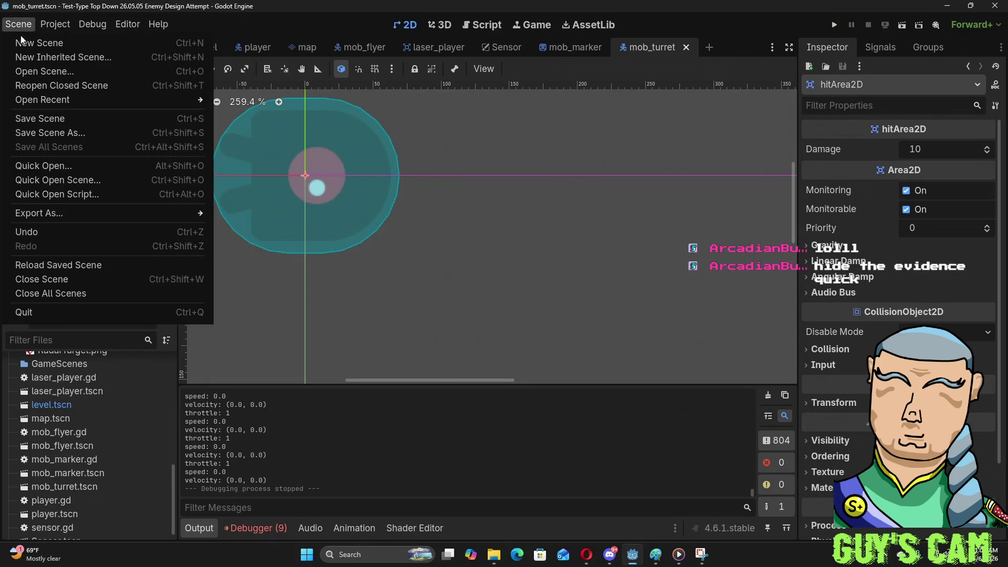
click(33, 118)
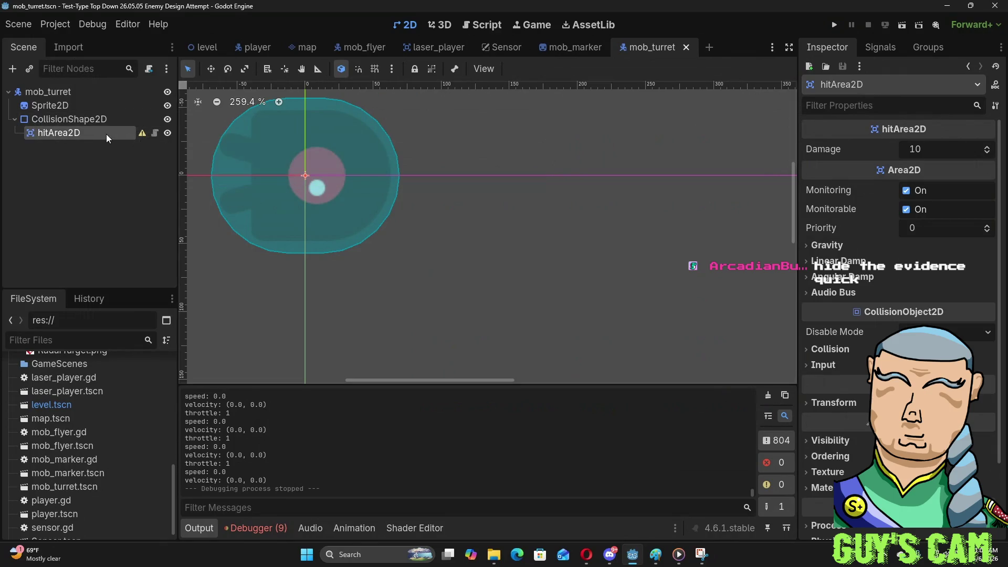
Dismiss hitArea2D's configuration warning, then open mob_flyer.gd in the mob_flyer scene.
click(141, 133)
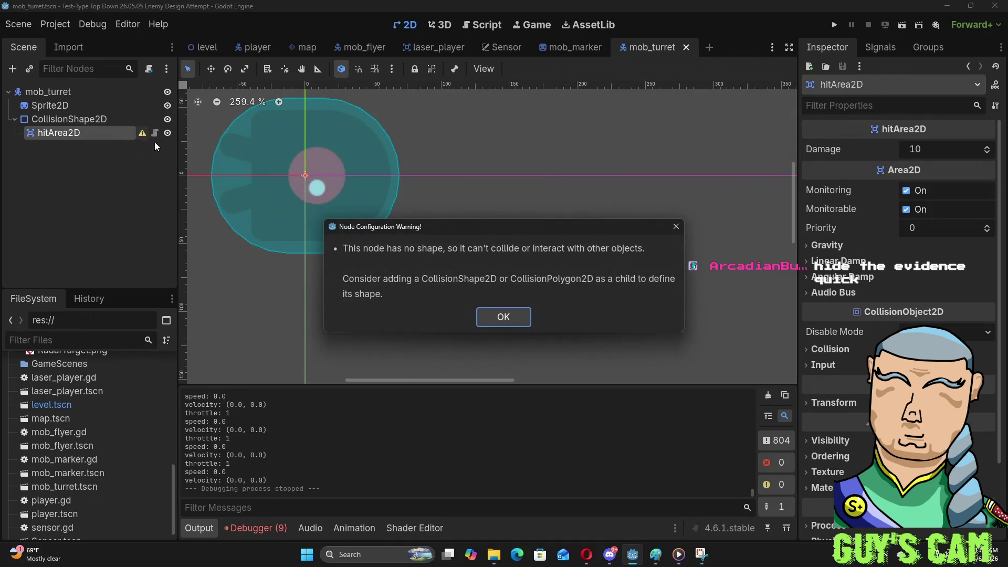
click(519, 319)
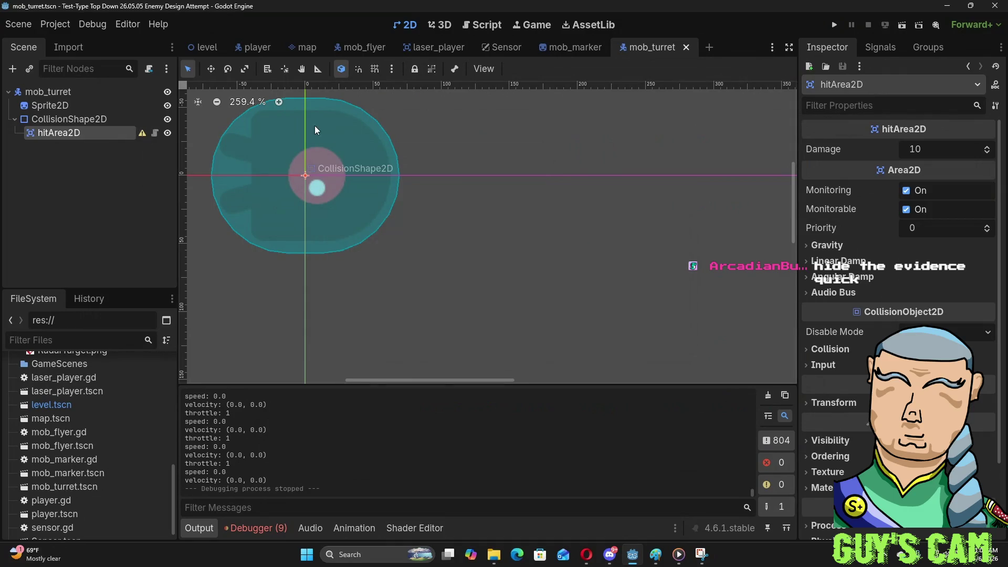
click(376, 46)
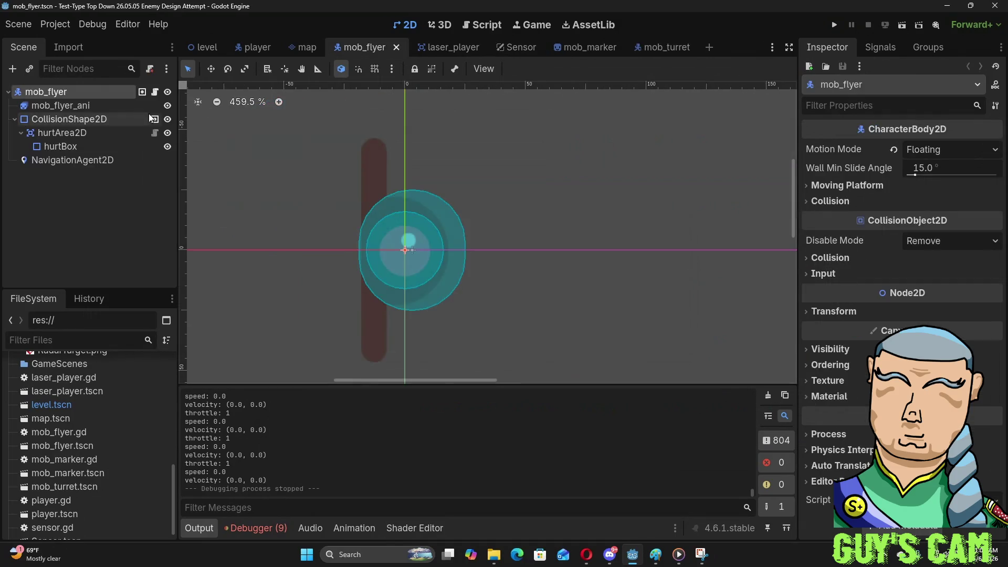
click(154, 92)
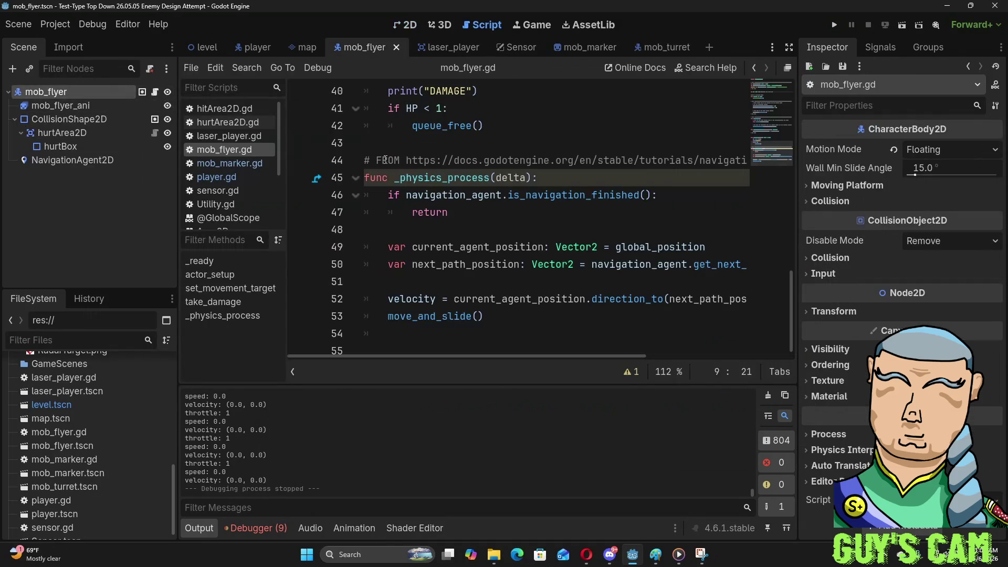